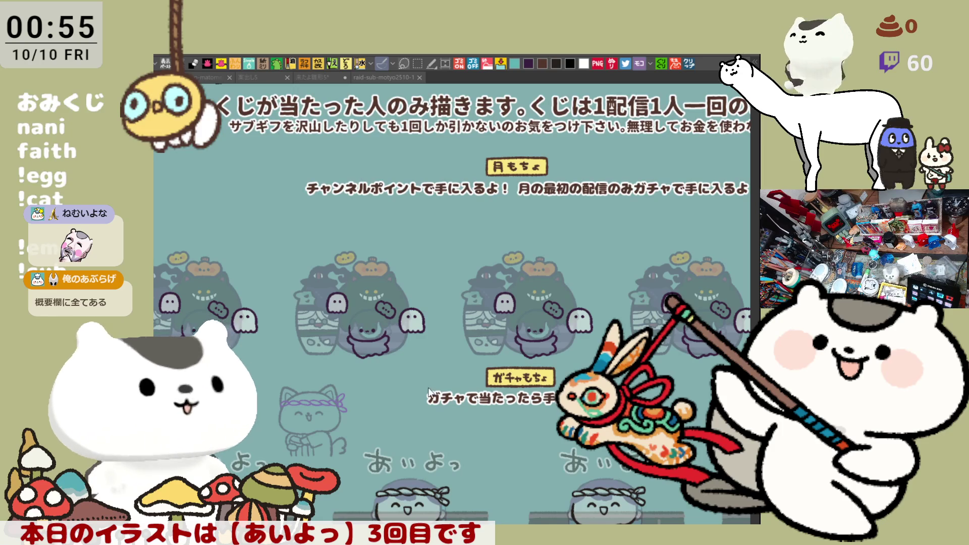
# Hide the teal background layer and shrink the brush for lettering.
pyautogui.moveTo(291, 398); pyautogui.dragTo(443, 381)
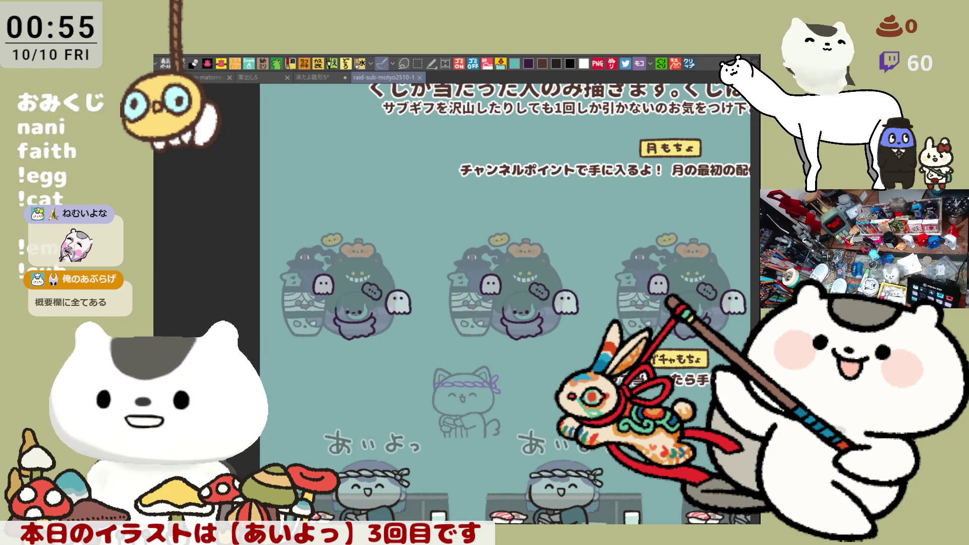
pyautogui.hotkey('ctrl', 'h')
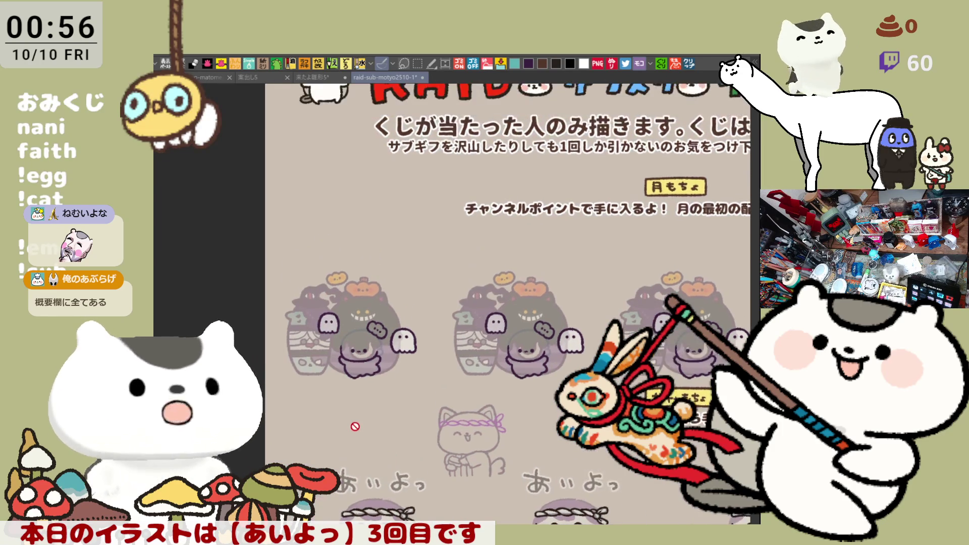
pyautogui.scroll(2, 355, 421)
pyautogui.scroll(2, 354, 417)
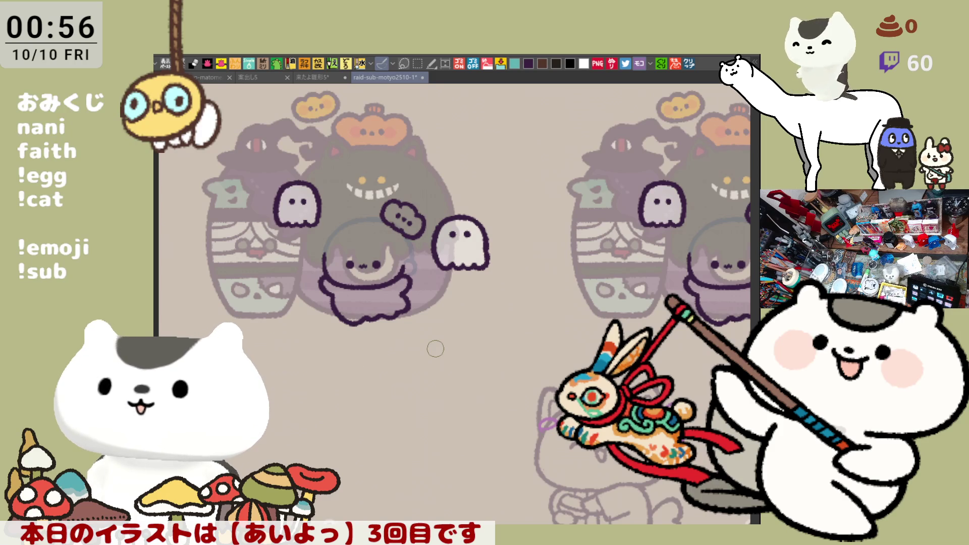
pyautogui.press('[')
pyautogui.press('[')
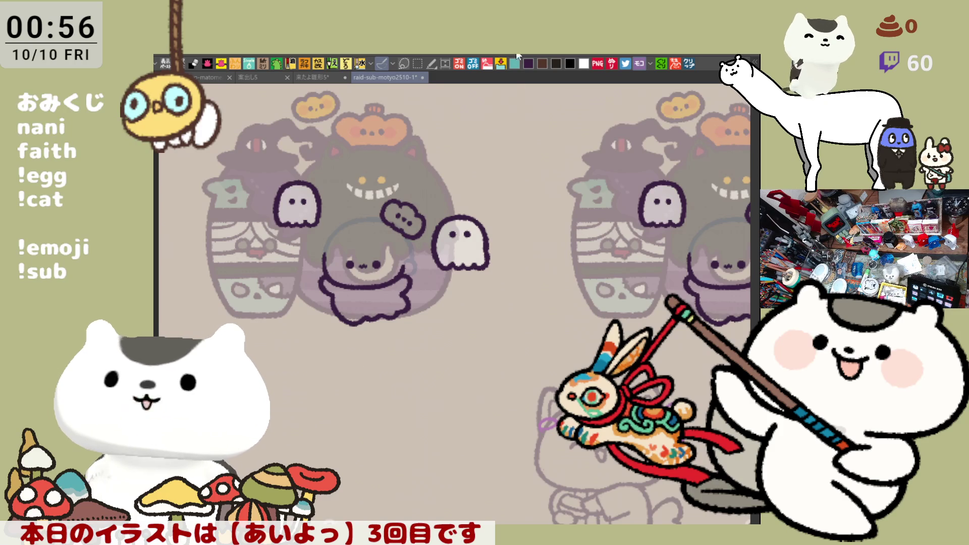
# Letter the viewer's lowercase romaji name on the floor, redrawing the a and finishing with i and n.
pyautogui.moveTo(309, 354); pyautogui.dragTo(382, 268)
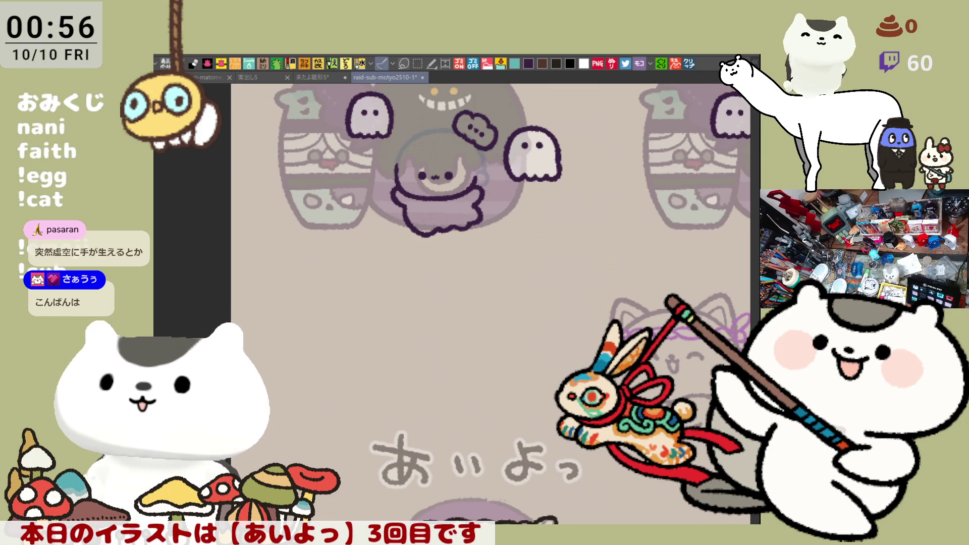
pyautogui.scroll(1, 446, 341)
pyautogui.scroll(1, 447, 341)
pyautogui.scroll(1, 447, 341)
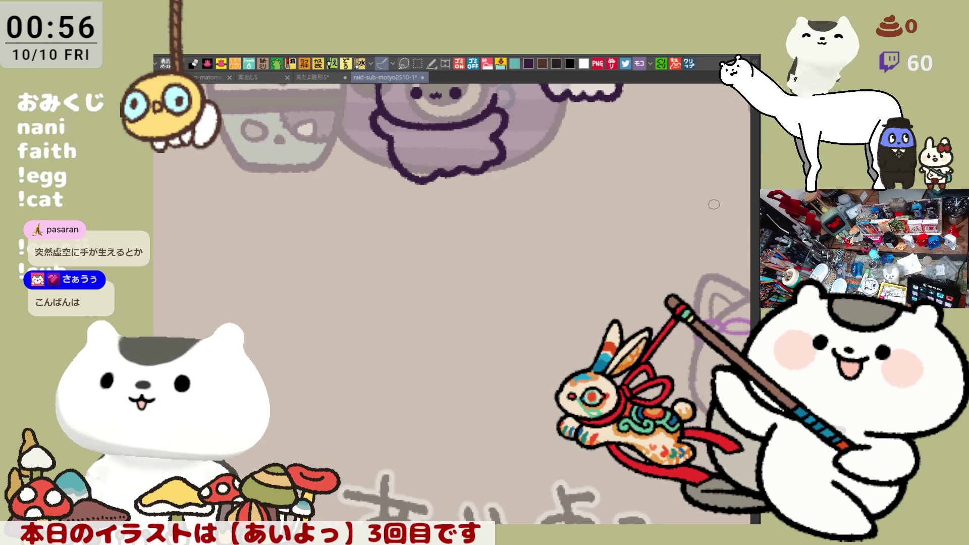
pyautogui.hscroll(-2, 464, 207)
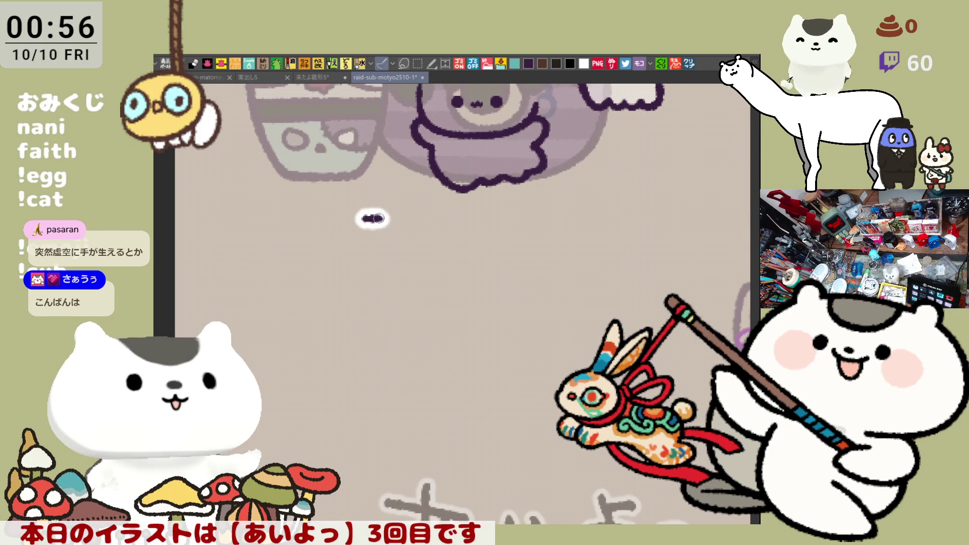
pyautogui.moveTo(364, 219); pyautogui.dragTo(383, 219)
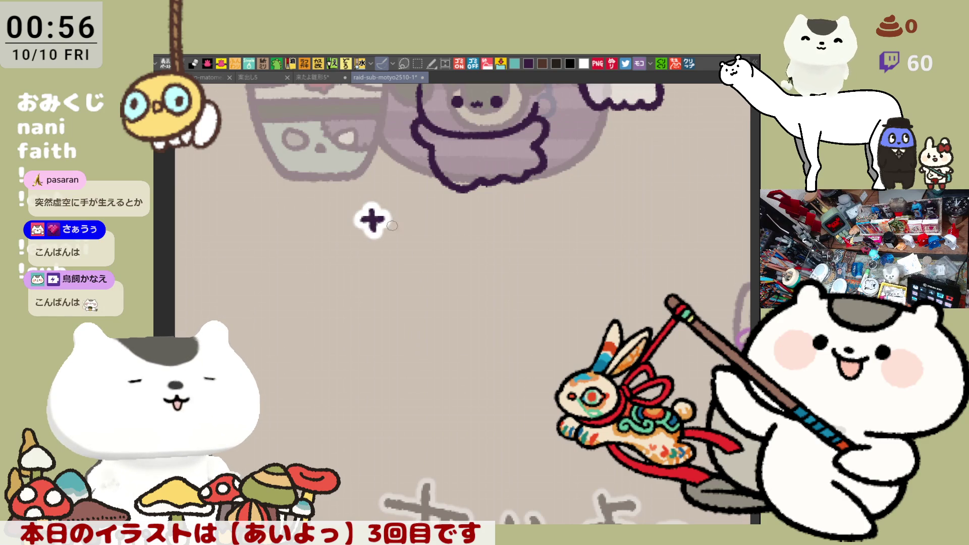
pyautogui.moveTo(416, 217); pyautogui.dragTo(456, 230)
pyautogui.click(443, 214)
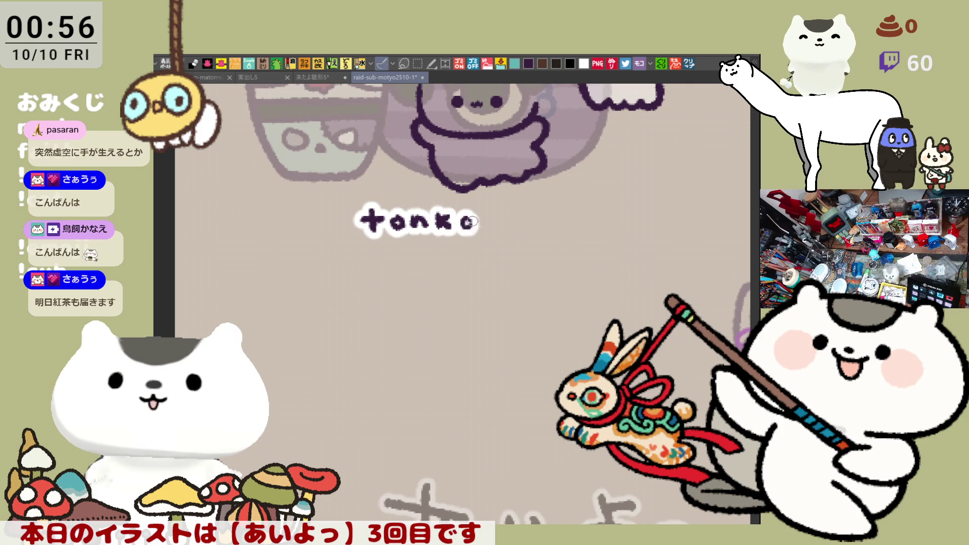
pyautogui.hotkey('ctrl', 'z')
pyautogui.moveTo(465, 217)
pyautogui.mouseDown()
pyautogui.moveTo(472, 229)
pyautogui.moveTo(492, 216)
pyautogui.moveTo(543, 229)
pyautogui.mouseUp()
pyautogui.hotkey('ctrl', 'z')
pyautogui.hotkey('ctrl', 'z')
pyautogui.hotkey('ctrl', 'z')
pyautogui.click(543, 212)
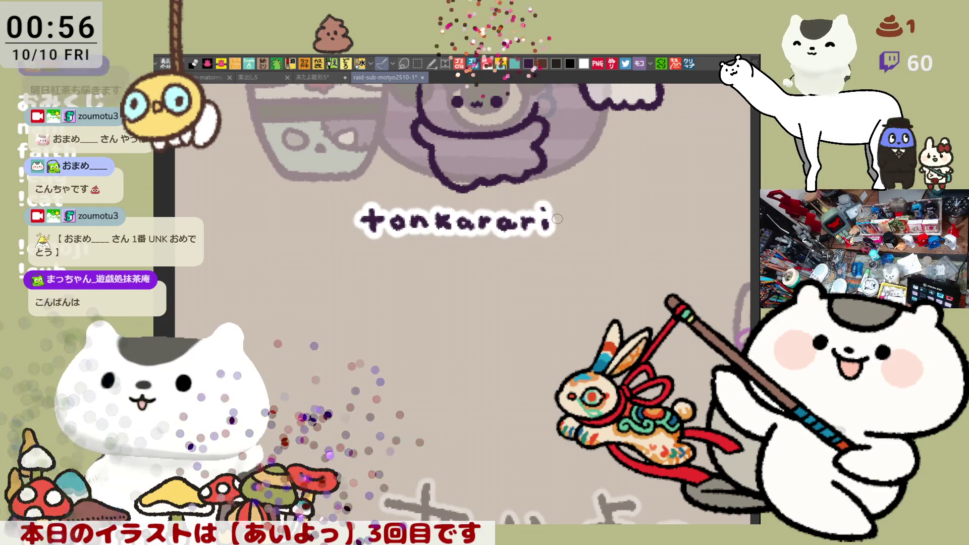
pyautogui.moveTo(561, 229); pyautogui.dragTo(575, 230)
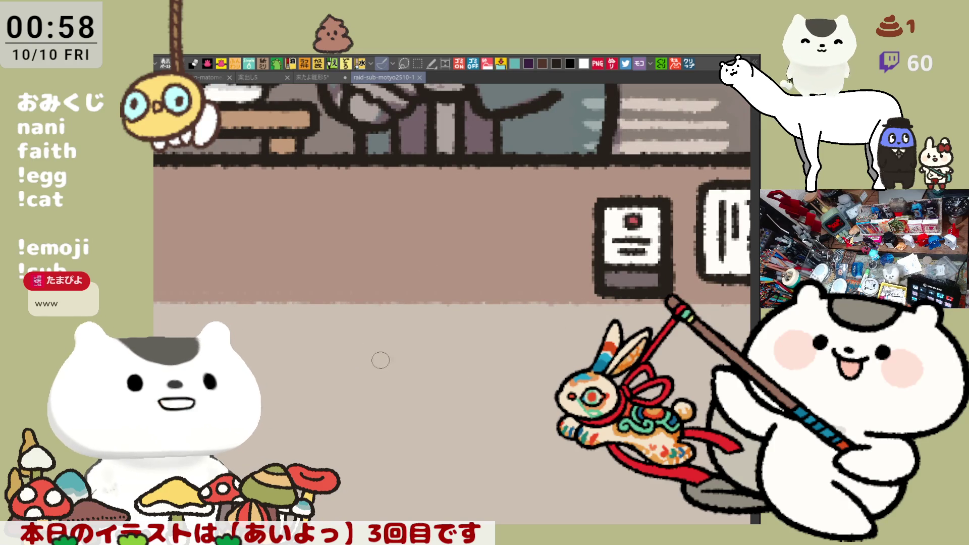
# Ink the first character さ under the counter, redrawing until clean.
pyautogui.moveTo(347, 343)
pyautogui.mouseDown()
pyautogui.moveTo(400, 346)
pyautogui.moveTo(372, 372)
pyautogui.mouseUp()
pyautogui.hotkey('ctrl', 'z')
pyautogui.hotkey('ctrl', 'z')
pyautogui.moveTo(350, 376); pyautogui.dragTo(380, 389)
pyautogui.hotkey('ctrl', 'z')
pyautogui.hotkey('ctrl', 'z')
pyautogui.moveTo(356, 333)
pyautogui.mouseDown()
pyautogui.moveTo(380, 390)
pyautogui.moveTo(438, 364)
pyautogui.mouseUp()
pyautogui.hotkey('ctrl', 'z')
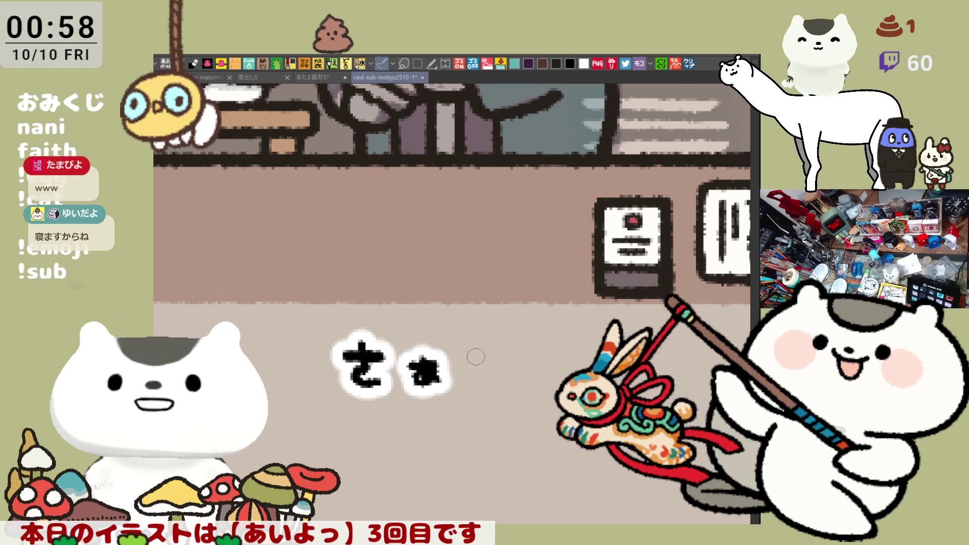
pyautogui.hotkey('ctrl', 'z')
pyautogui.hotkey('ctrl', 'z')
# Ink the small ぁ after さ, redoing its strokes several times.
pyautogui.moveTo(410, 357)
pyautogui.mouseDown()
pyautogui.moveTo(436, 355)
pyautogui.moveTo(444, 378)
pyautogui.moveTo(443, 352)
pyautogui.moveTo(426, 383)
pyautogui.mouseUp()
pyautogui.hotkey('ctrl', 'z')
pyautogui.hotkey('ctrl', 'z')
pyautogui.moveTo(438, 365); pyautogui.dragTo(447, 391)
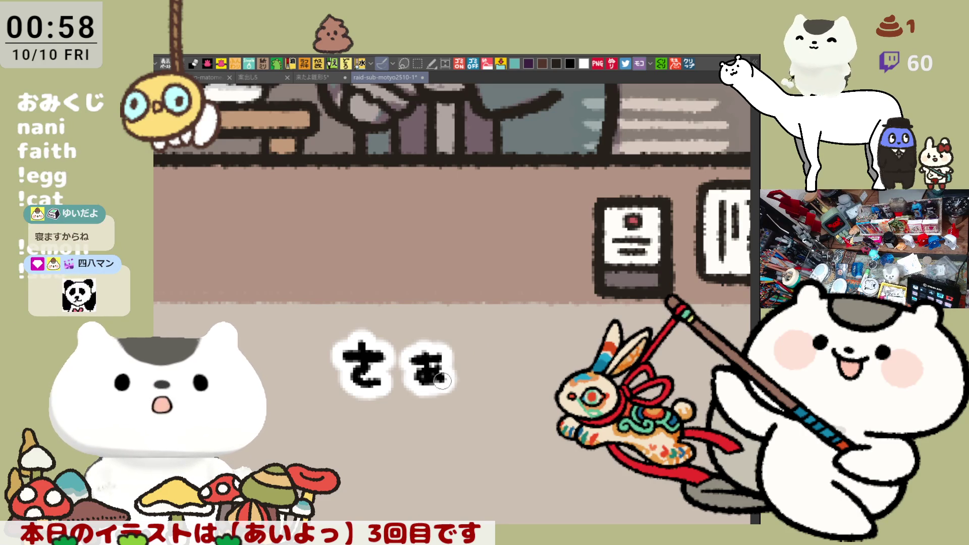
pyautogui.hotkey('ctrl', 'z')
pyautogui.hotkey('ctrl', 'z')
pyautogui.moveTo(426, 348); pyautogui.dragTo(428, 385)
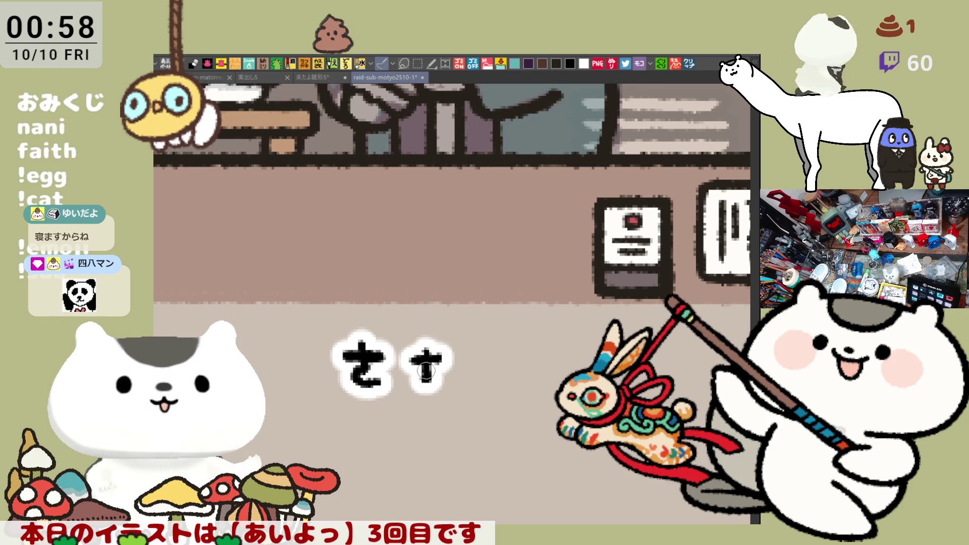
pyautogui.hotkey('ctrl', 'z')
pyautogui.moveTo(425, 347)
pyautogui.mouseDown()
pyautogui.moveTo(428, 384)
pyautogui.moveTo(444, 367)
pyautogui.mouseUp()
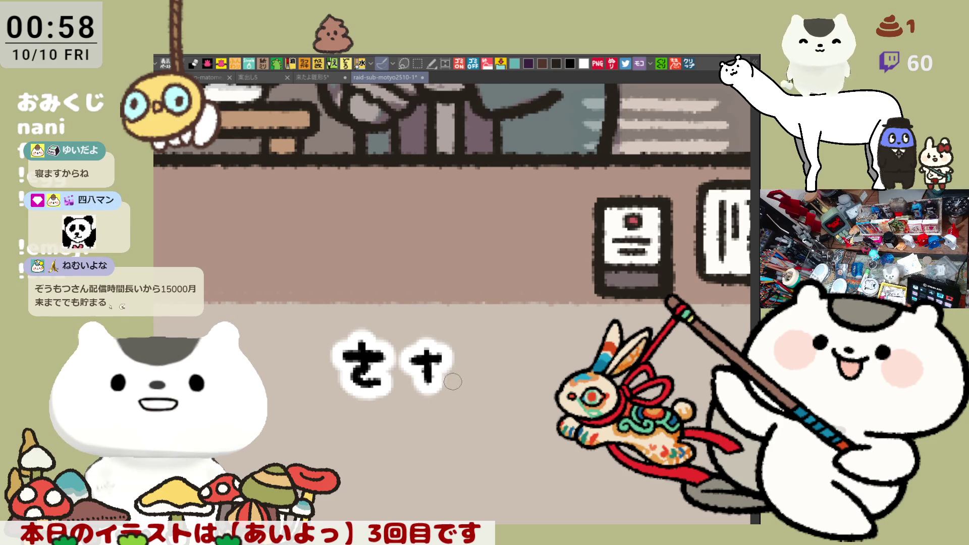
pyautogui.moveTo(442, 368)
pyautogui.mouseDown()
pyautogui.moveTo(412, 382)
pyautogui.moveTo(438, 393)
pyautogui.mouseUp()
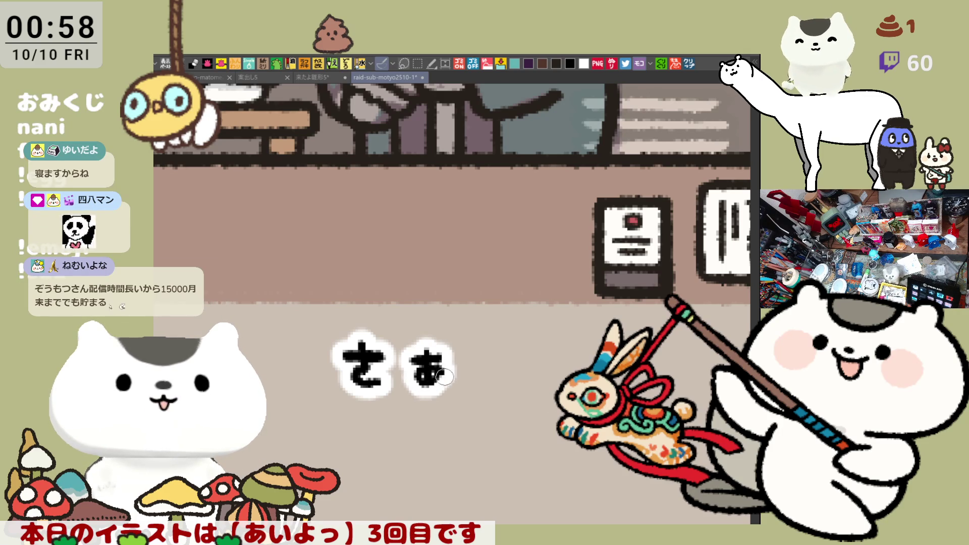
pyautogui.hotkey('ctrl', 'z')
pyautogui.hotkey('ctrl', 'z')
pyautogui.hotkey('ctrl', 'z')
pyautogui.moveTo(410, 362)
pyautogui.mouseDown()
pyautogui.moveTo(447, 364)
pyautogui.moveTo(415, 383)
pyautogui.mouseUp()
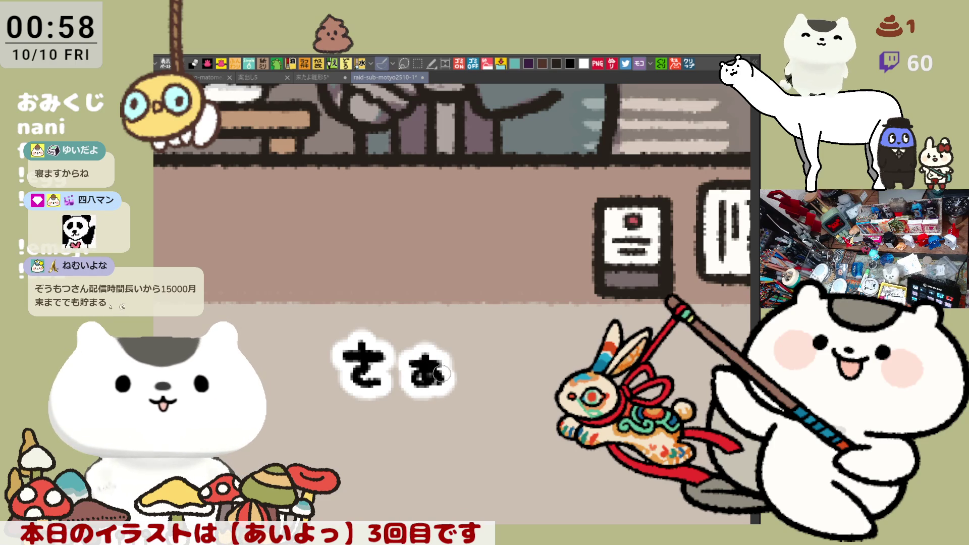
# Begin the third character う and the small trailing kana of the name.
pyautogui.moveTo(475, 351)
pyautogui.mouseDown()
pyautogui.moveTo(500, 350)
pyautogui.moveTo(486, 392)
pyautogui.mouseUp()
pyautogui.hotkey('ctrl', 'z')
pyautogui.hotkey('ctrl', 'z')
pyautogui.hotkey('ctrl', 'z')
pyautogui.hotkey('ctrl', 'z')
pyautogui.hotkey('ctrl', 'z')
pyautogui.hotkey('ctrl', 'z')
pyautogui.hotkey('ctrl', 'z')
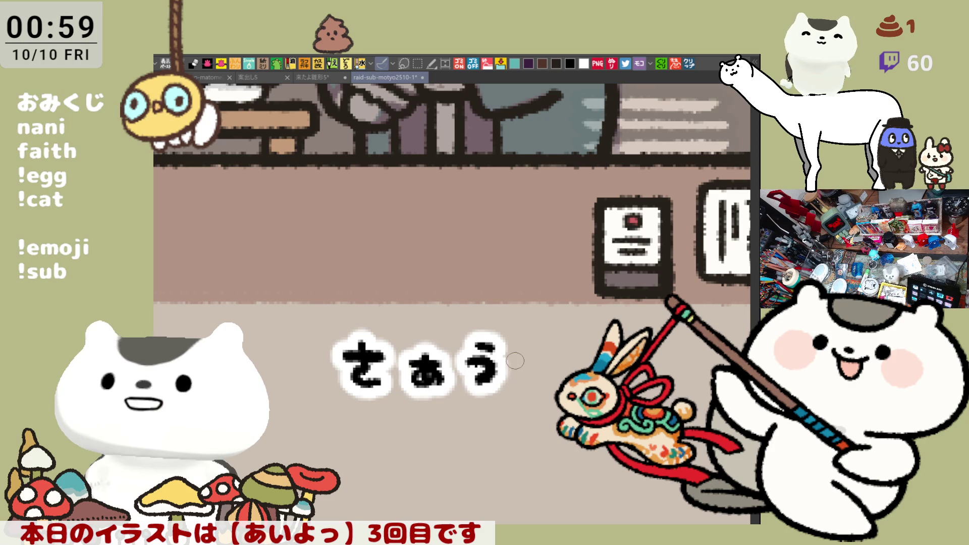
pyautogui.moveTo(523, 356)
pyautogui.mouseDown()
pyautogui.moveTo(547, 359)
pyautogui.moveTo(530, 373)
pyautogui.moveTo(413, 386)
pyautogui.mouseUp()
pyautogui.moveTo(485, 371); pyautogui.dragTo(465, 369)
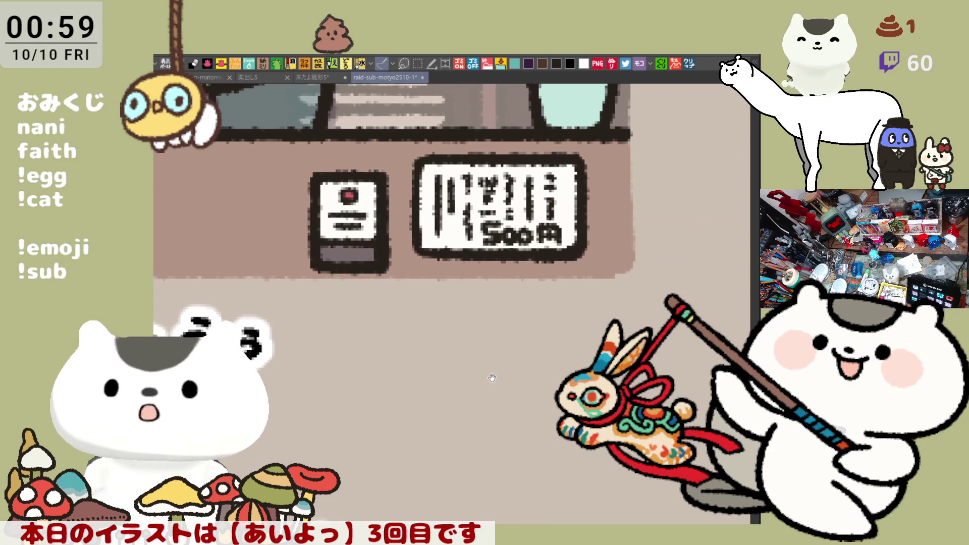
# Add the last short stroke to the name, marquee it to check placement, then deselect.
pyautogui.moveTo(553, 409)
pyautogui.mouseDown()
pyautogui.moveTo(491, 390)
pyautogui.moveTo(348, 382)
pyautogui.mouseUp()
pyautogui.moveTo(530, 364); pyautogui.dragTo(379, 348)
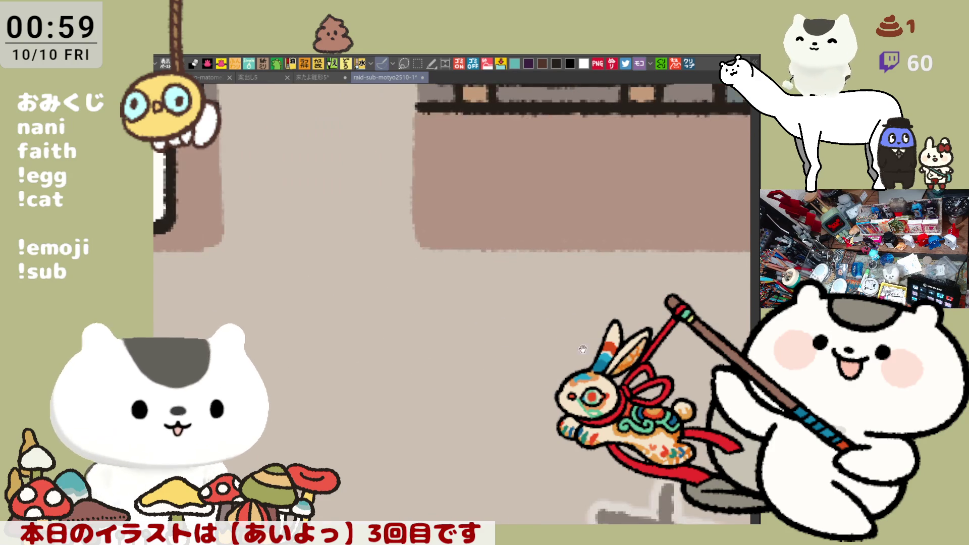
pyautogui.moveTo(607, 318); pyautogui.dragTo(474, 296)
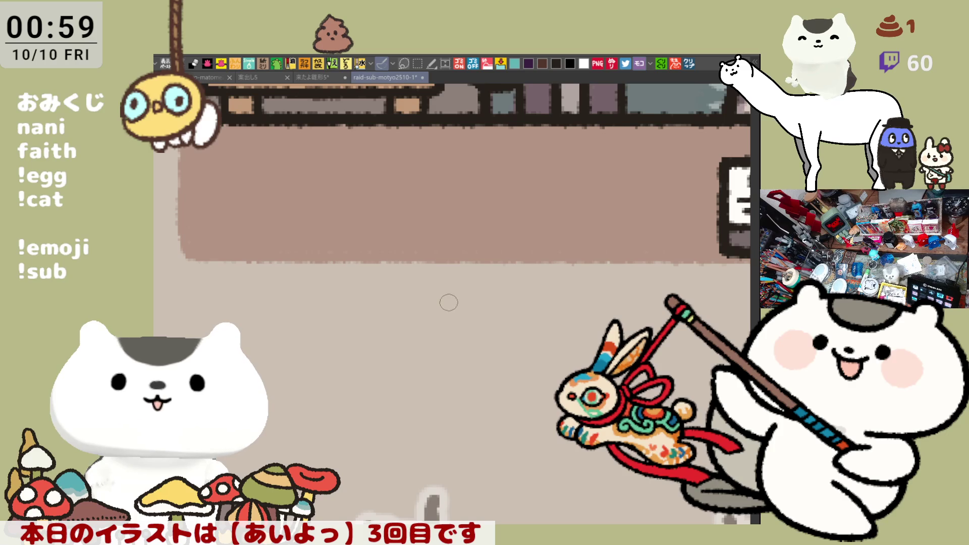
pyautogui.moveTo(442, 312); pyautogui.dragTo(470, 312)
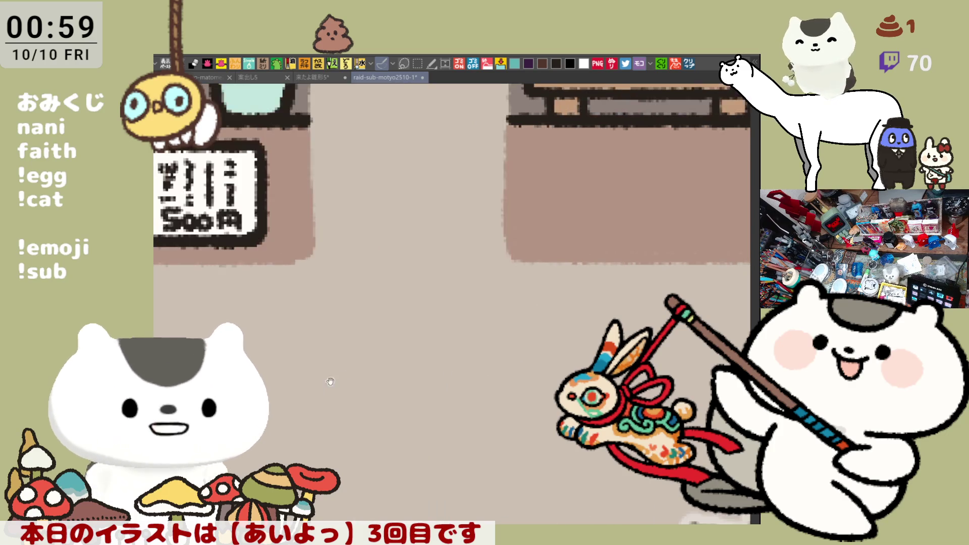
pyautogui.moveTo(279, 295); pyautogui.dragTo(653, 440)
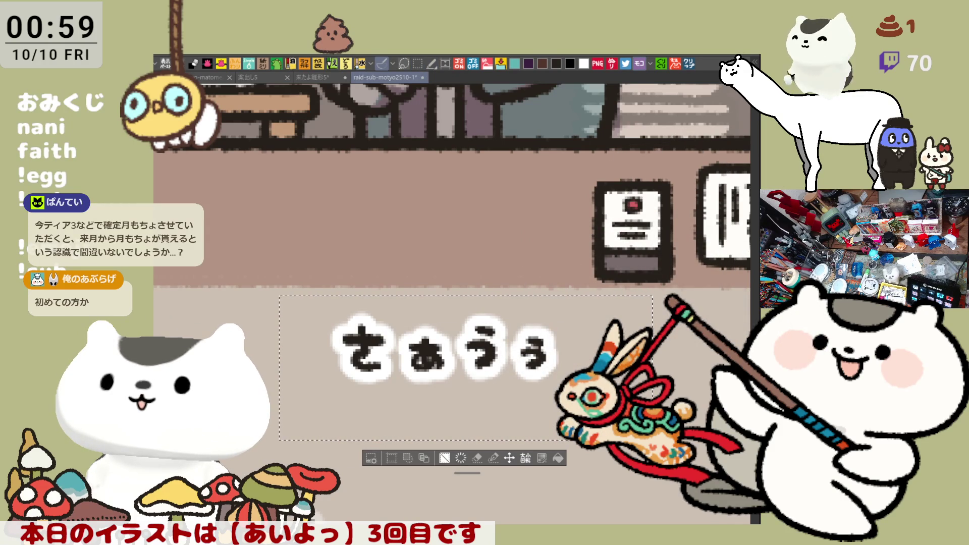
pyautogui.hotkey('ctrl', 'd')
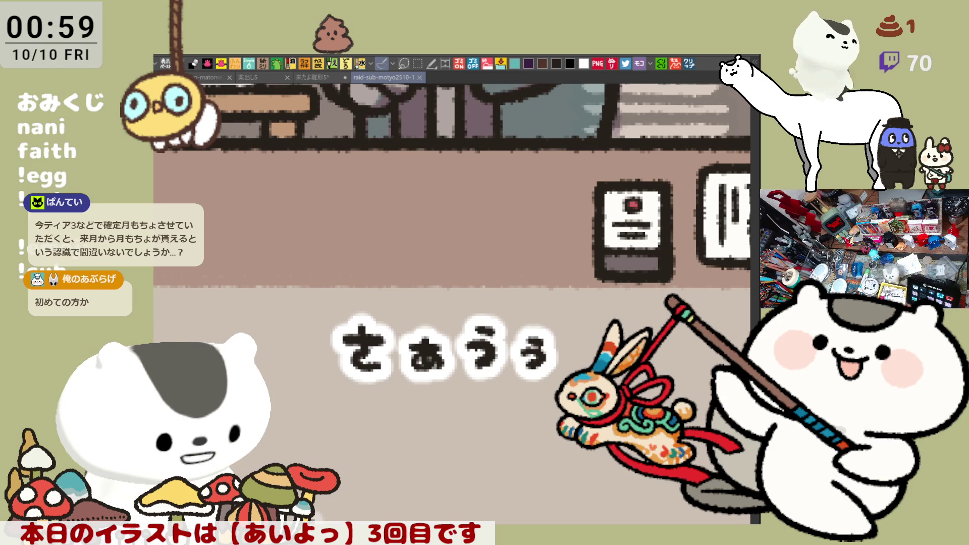
# Pan right along the shop front to the next blank floor area.
pyautogui.moveTo(575, 341)
pyautogui.mouseDown()
pyautogui.moveTo(328, 283)
pyautogui.moveTo(171, 273)
pyautogui.mouseUp()
pyautogui.moveTo(701, 341)
pyautogui.mouseDown()
pyautogui.moveTo(472, 340)
pyautogui.moveTo(380, 368)
pyautogui.mouseUp()
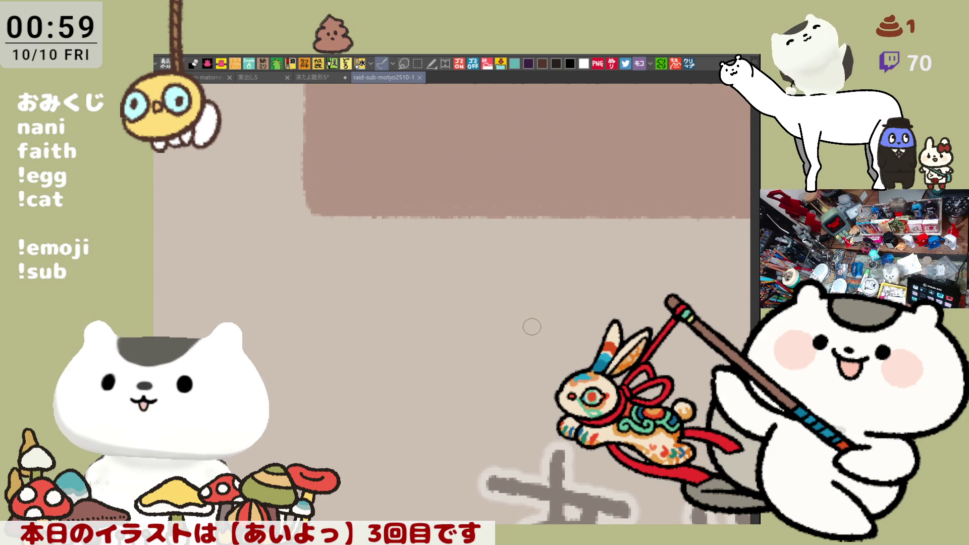
pyautogui.moveTo(533, 327)
pyautogui.mouseDown()
pyautogui.moveTo(462, 313)
pyautogui.moveTo(422, 281)
pyautogui.mouseUp()
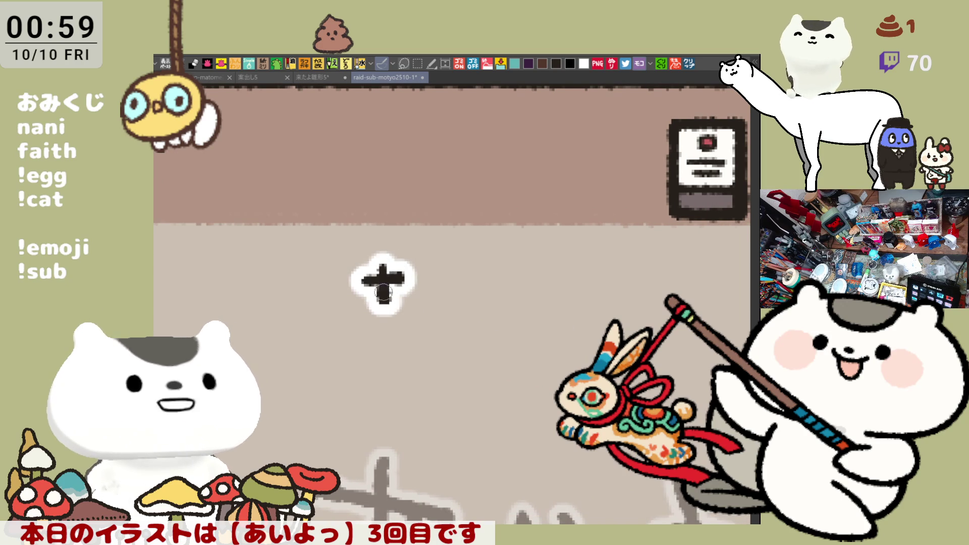
# Ink the name あまナッ beside the sign, undoing the stray dot and loop.
pyautogui.moveTo(360, 274)
pyautogui.mouseDown()
pyautogui.moveTo(401, 272)
pyautogui.moveTo(379, 310)
pyautogui.mouseUp()
pyautogui.moveTo(401, 274); pyautogui.dragTo(370, 303)
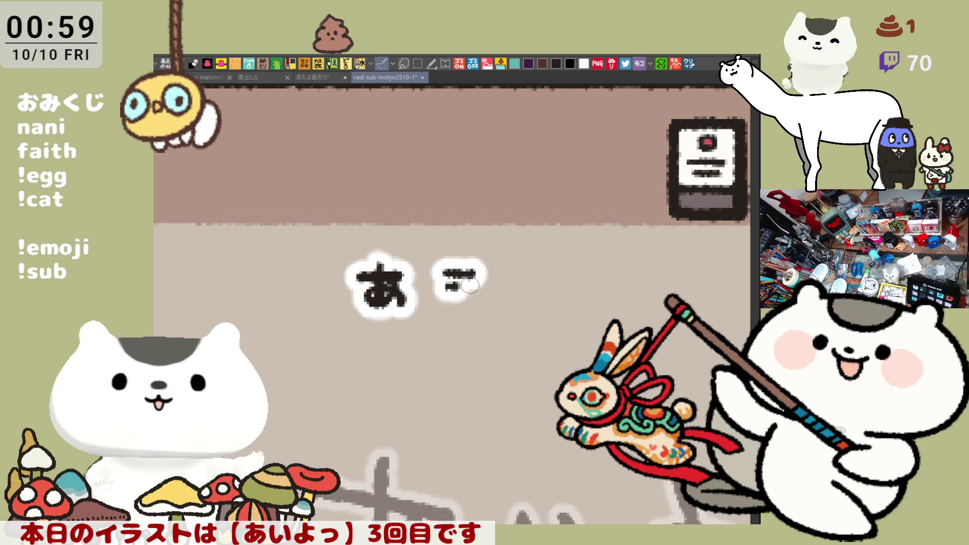
pyautogui.moveTo(435, 277)
pyautogui.mouseDown()
pyautogui.moveTo(481, 274)
pyautogui.moveTo(476, 313)
pyautogui.mouseUp()
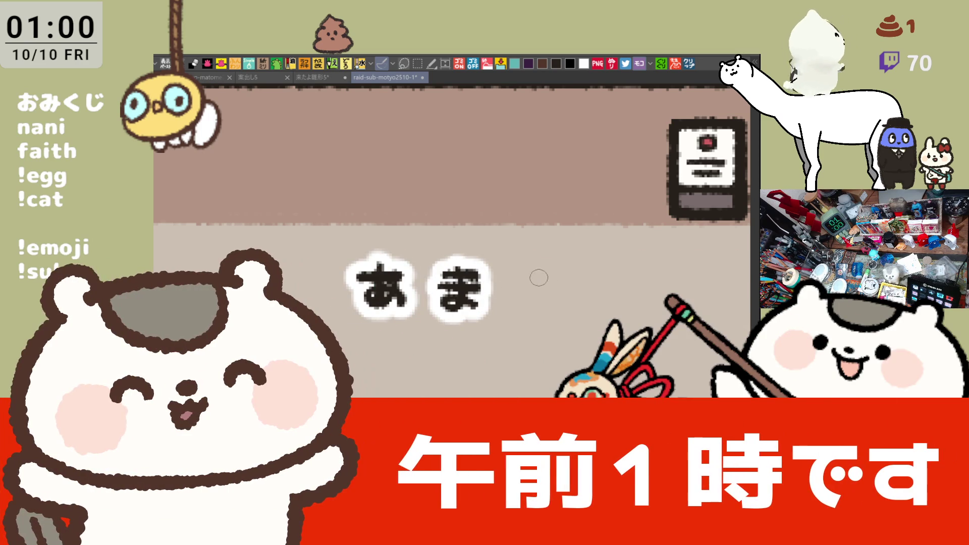
pyautogui.click(535, 279)
pyautogui.hotkey('ctrl', 'z')
pyautogui.moveTo(510, 282)
pyautogui.mouseDown()
pyautogui.moveTo(562, 280)
pyautogui.moveTo(530, 303)
pyautogui.mouseUp()
pyautogui.hotkey('ctrl', 'z')
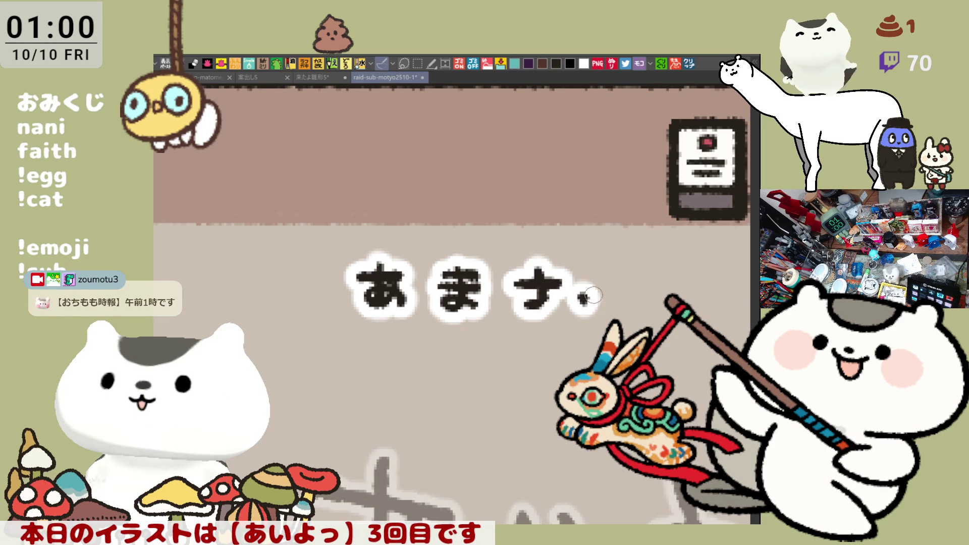
pyautogui.moveTo(599, 294)
pyautogui.mouseDown()
pyautogui.moveTo(600, 314)
pyautogui.moveTo(483, 282)
pyautogui.moveTo(479, 307)
pyautogui.moveTo(501, 293)
pyautogui.mouseUp()
pyautogui.hscroll(5, 336, 336)
pyautogui.hscroll(4, 417, 335)
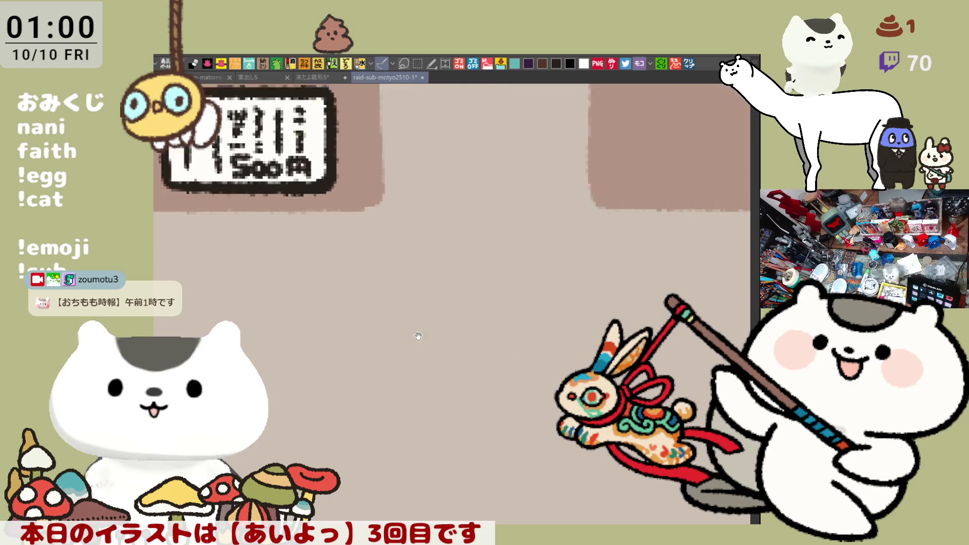
pyautogui.hscroll(3, 513, 336)
pyautogui.scroll(-2, 411, 285)
# Letter the first word of the username starting with D, i, n, g, u, s, redoing strokes.
pyautogui.moveTo(403, 220); pyautogui.dragTo(402, 273)
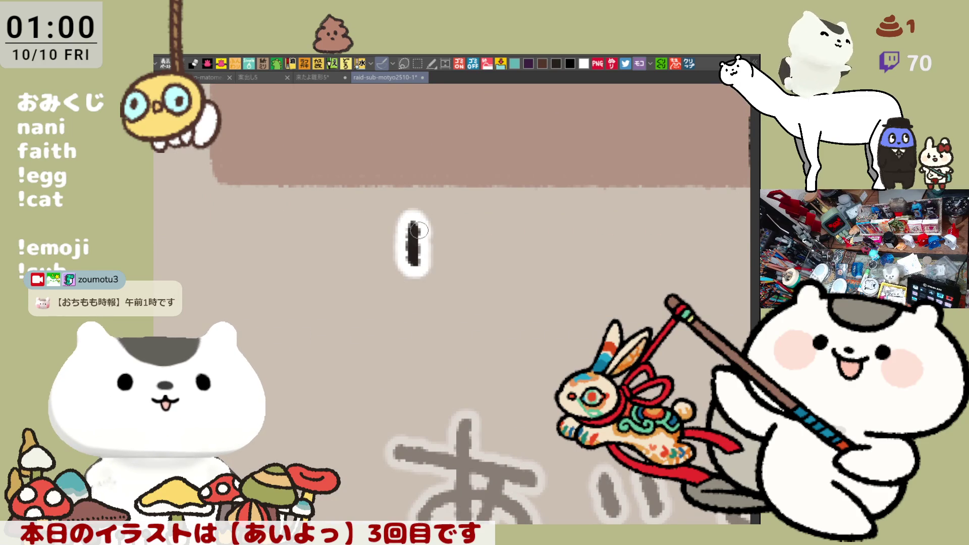
pyautogui.hotkey('ctrl', 'z')
pyautogui.moveTo(402, 221)
pyautogui.mouseDown()
pyautogui.moveTo(401, 274)
pyautogui.moveTo(415, 267)
pyautogui.mouseUp()
pyautogui.hotkey('ctrl', 'z')
pyautogui.moveTo(403, 224)
pyautogui.mouseDown()
pyautogui.moveTo(460, 269)
pyautogui.moveTo(485, 265)
pyautogui.moveTo(505, 244)
pyautogui.moveTo(518, 267)
pyautogui.mouseUp()
pyautogui.click(458, 241)
pyautogui.hotkey('ctrl', 'z')
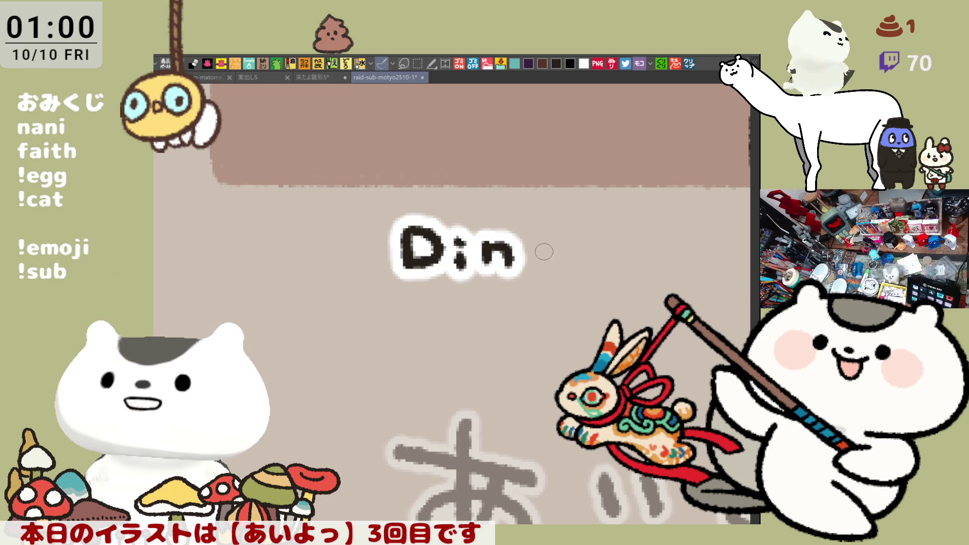
pyautogui.moveTo(547, 241)
pyautogui.mouseDown()
pyautogui.moveTo(533, 244)
pyautogui.moveTo(557, 242)
pyautogui.moveTo(526, 284)
pyautogui.mouseUp()
pyautogui.hotkey('ctrl', 'z')
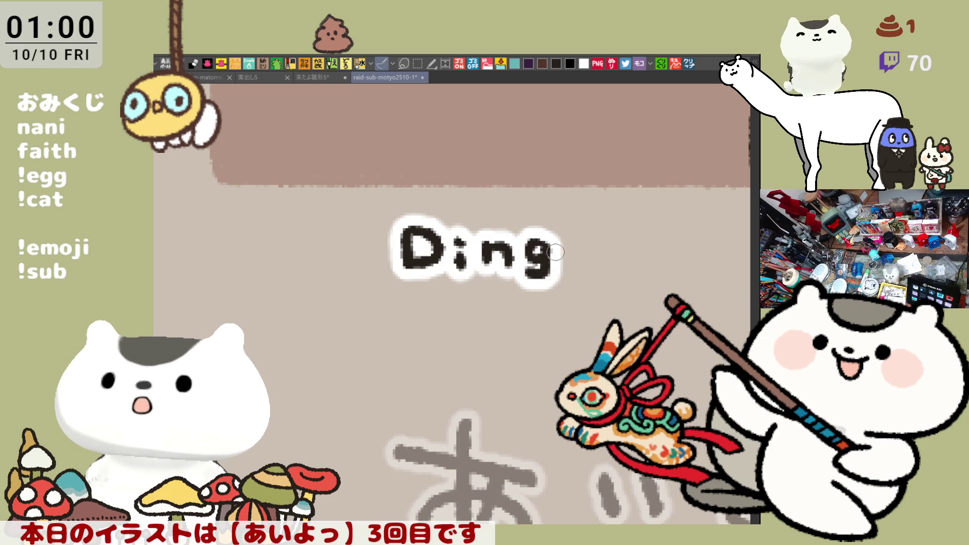
pyautogui.moveTo(565, 244)
pyautogui.mouseDown()
pyautogui.moveTo(582, 267)
pyautogui.moveTo(599, 253)
pyautogui.moveTo(417, 273)
pyautogui.mouseUp()
pyautogui.hotkey('ctrl', 'z')
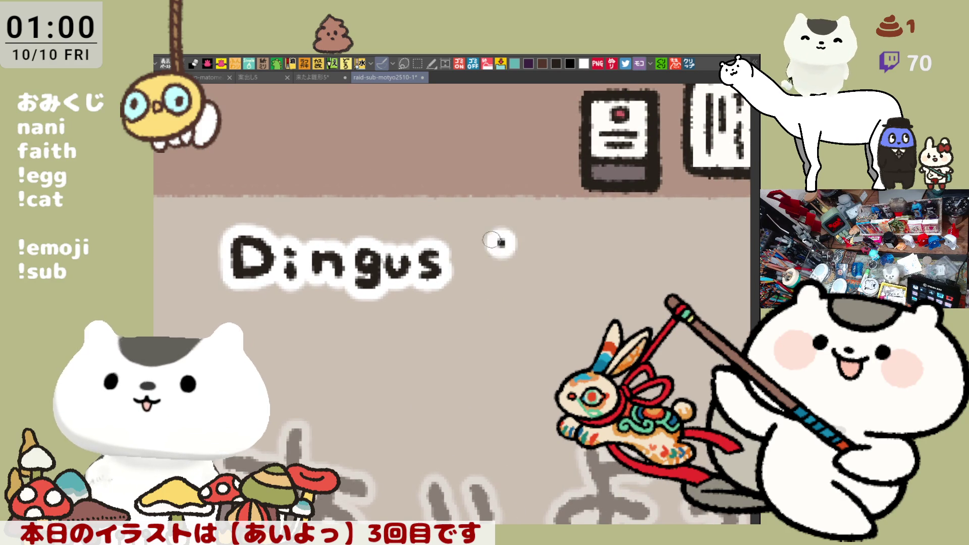
# Letter the second word from capital C to the final b, then pan to blank wall.
pyautogui.moveTo(493, 246)
pyautogui.mouseDown()
pyautogui.moveTo(489, 274)
pyautogui.moveTo(529, 257)
pyautogui.moveTo(512, 273)
pyautogui.moveTo(535, 263)
pyautogui.moveTo(562, 279)
pyautogui.moveTo(556, 272)
pyautogui.mouseUp()
pyautogui.hotkey('ctrl', 'z')
pyautogui.hotkey('ctrl', 'z')
pyautogui.hotkey('ctrl', 'z')
pyautogui.hotkey('ctrl', 'z')
pyautogui.moveTo(588, 241); pyautogui.dragTo(587, 282)
pyautogui.hotkey('ctrl', 'z')
pyautogui.hotkey('ctrl', 'z')
pyautogui.moveTo(588, 241); pyautogui.dragTo(587, 282)
pyautogui.moveTo(572, 355); pyautogui.dragTo(394, 356)
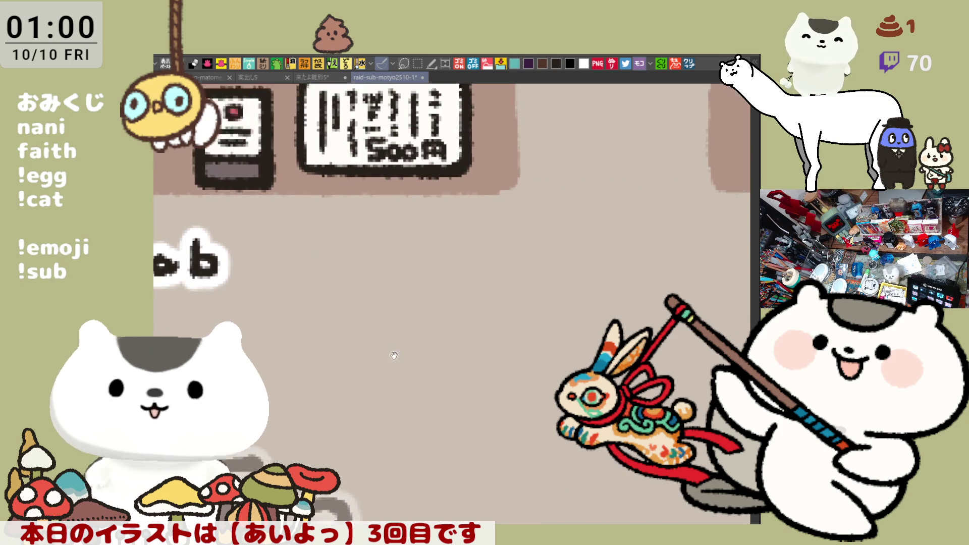
pyautogui.moveTo(549, 340)
pyautogui.mouseDown()
pyautogui.moveTo(385, 349)
pyautogui.moveTo(427, 338)
pyautogui.moveTo(444, 350)
pyautogui.moveTo(441, 341)
pyautogui.moveTo(404, 345)
pyautogui.mouseUp()
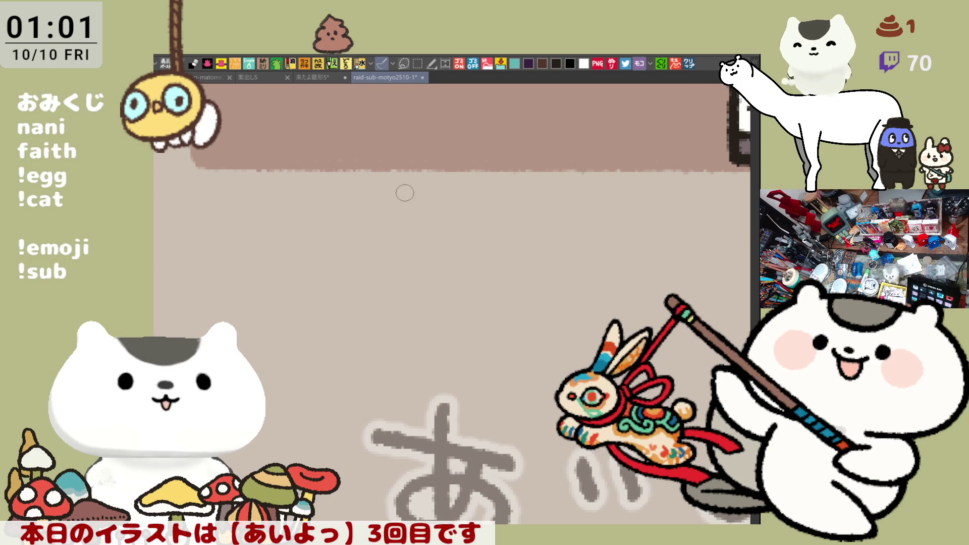
# Ink the kanji 健 on the blank wall, clearing trial strokes and adding the person radical.
pyautogui.moveTo(385, 204)
pyautogui.mouseDown()
pyautogui.moveTo(350, 232)
pyautogui.moveTo(370, 248)
pyautogui.mouseUp()
pyautogui.hotkey('ctrl', 'z')
pyautogui.hotkey('ctrl', 'z')
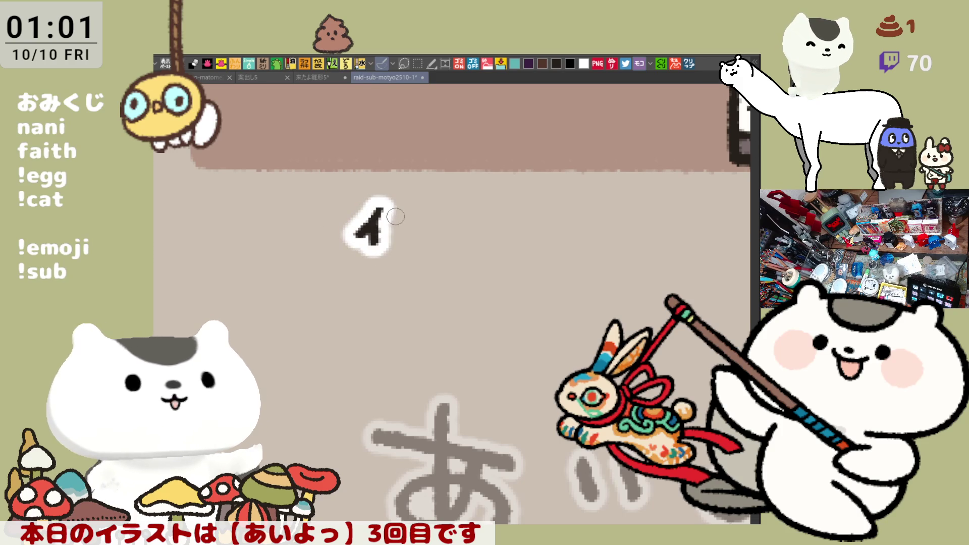
pyautogui.hotkey('ctrl', 'z')
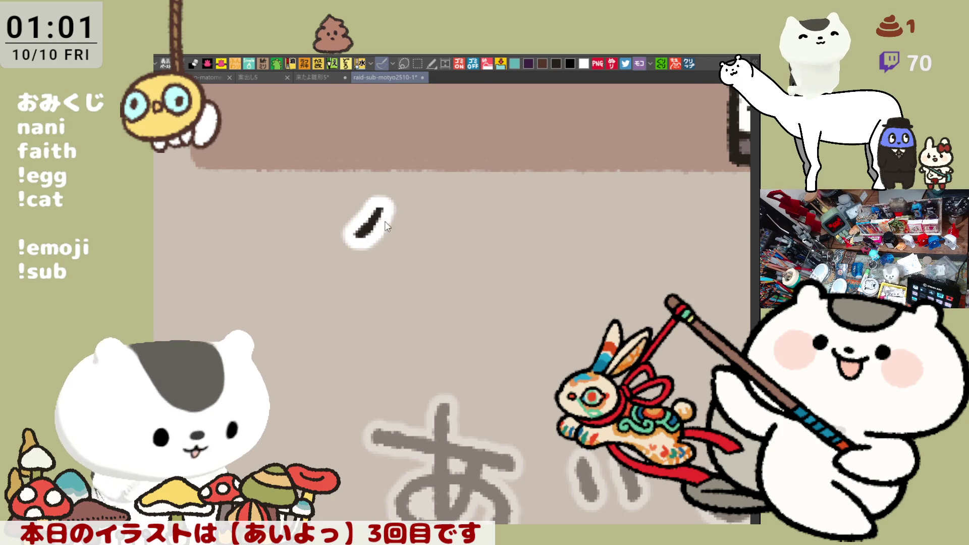
pyautogui.hotkey('ctrl', 'z')
pyautogui.moveTo(385, 202)
pyautogui.mouseDown()
pyautogui.moveTo(401, 224)
pyautogui.moveTo(422, 220)
pyautogui.moveTo(397, 242)
pyautogui.mouseUp()
pyautogui.hotkey('ctrl', 'z')
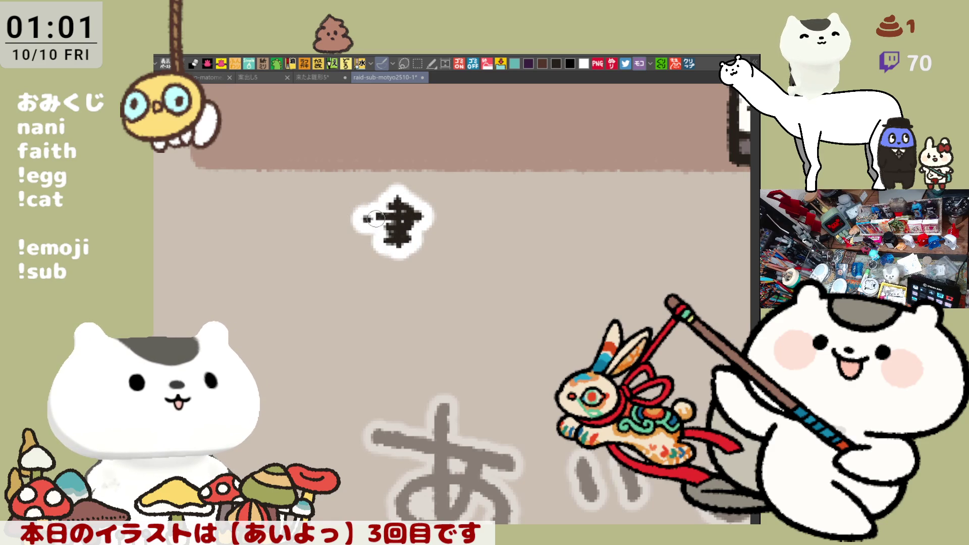
pyautogui.moveTo(374, 212)
pyautogui.mouseDown()
pyautogui.moveTo(369, 236)
pyautogui.moveTo(426, 263)
pyautogui.mouseUp()
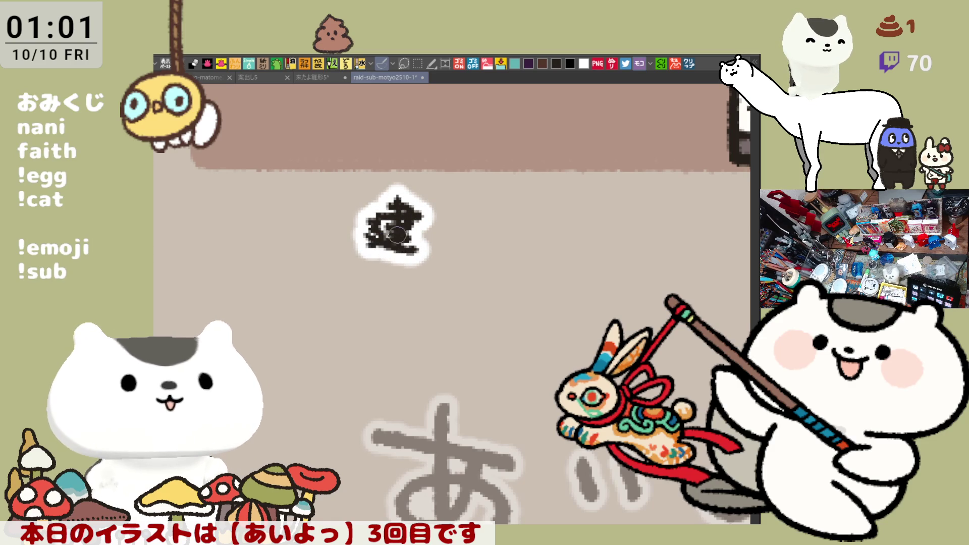
pyautogui.hotkey('ctrl', 'z')
pyautogui.hotkey('ctrl', 'z')
pyautogui.moveTo(360, 214)
pyautogui.mouseDown()
pyautogui.moveTo(369, 240)
pyautogui.moveTo(424, 253)
pyautogui.mouseUp()
pyautogui.hotkey('ctrl', 'z')
pyautogui.hotkey('ctrl', 'z')
pyautogui.moveTo(364, 235); pyautogui.dragTo(425, 253)
pyautogui.hotkey('ctrl', 'z')
pyautogui.moveTo(364, 235); pyautogui.dragTo(408, 247)
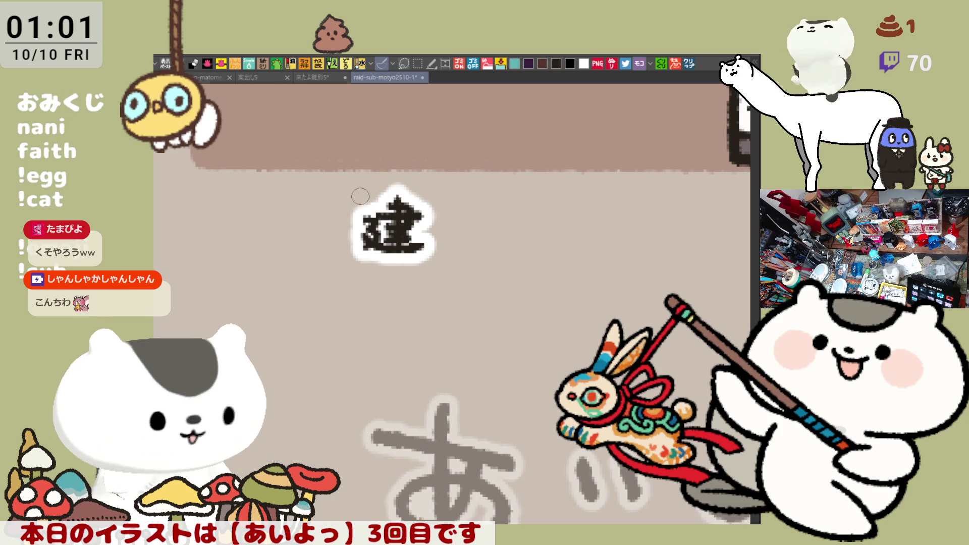
pyautogui.moveTo(364, 197)
pyautogui.mouseDown()
pyautogui.moveTo(341, 226)
pyautogui.moveTo(359, 251)
pyautogui.mouseUp()
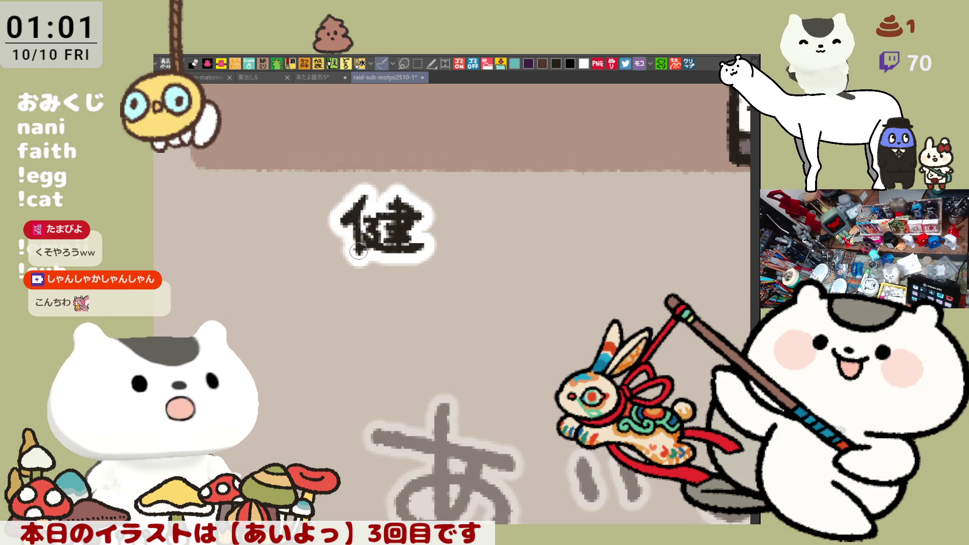
# Ink the kanji 康 beside 健 and begin the next character.
pyautogui.moveTo(477, 192)
pyautogui.mouseDown()
pyautogui.moveTo(491, 196)
pyautogui.moveTo(469, 205)
pyautogui.moveTo(496, 201)
pyautogui.moveTo(446, 246)
pyautogui.mouseUp()
pyautogui.hotkey('ctrl', 'z')
pyautogui.hotkey('ctrl', 'z')
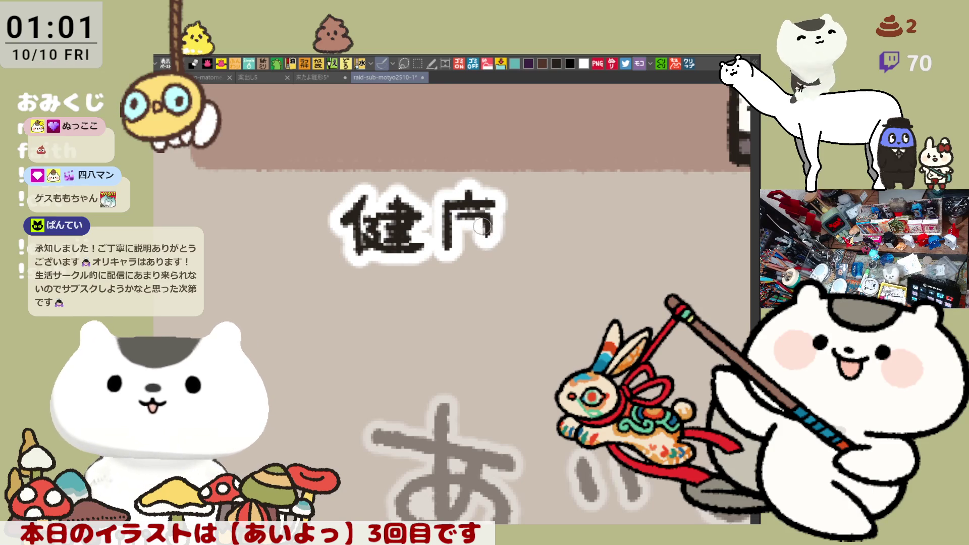
pyautogui.hotkey('ctrl', 'z')
pyautogui.hotkey('ctrl', 'z')
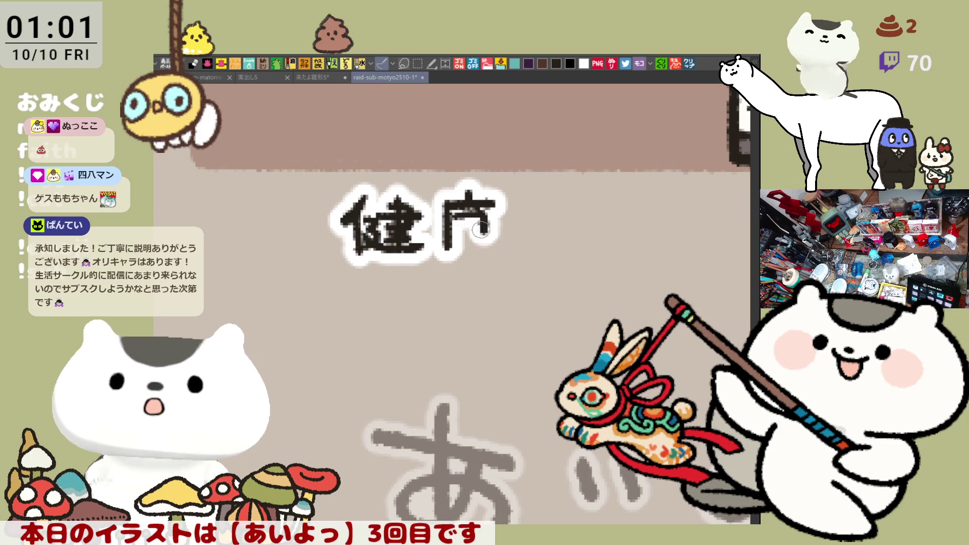
pyautogui.hotkey('ctrl', 'z')
pyautogui.hotkey('ctrl', 'z')
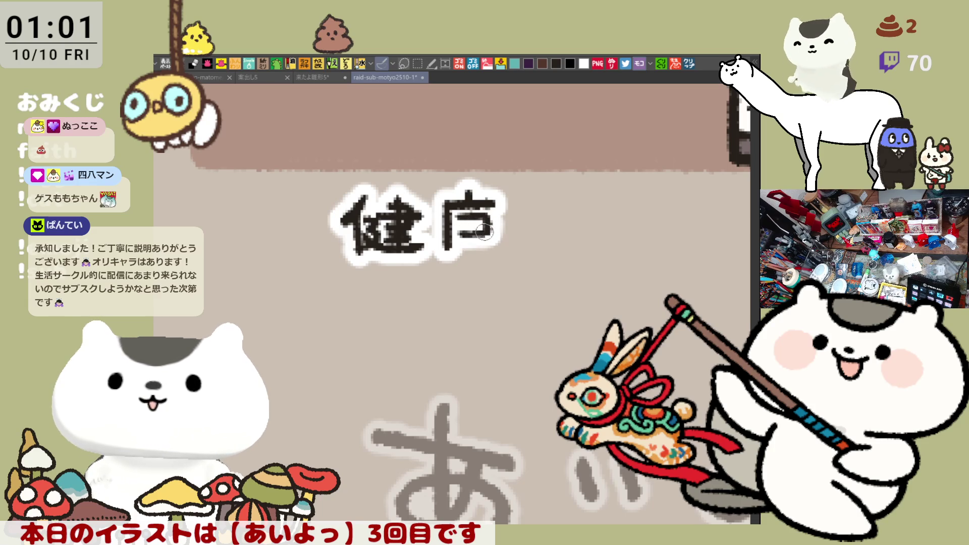
pyautogui.moveTo(471, 203)
pyautogui.mouseDown()
pyautogui.moveTo(474, 237)
pyautogui.moveTo(493, 265)
pyautogui.mouseUp()
pyautogui.moveTo(449, 231)
pyautogui.mouseDown()
pyautogui.moveTo(481, 247)
pyautogui.moveTo(394, 252)
pyautogui.mouseUp()
pyautogui.moveTo(413, 202)
pyautogui.mouseDown()
pyautogui.moveTo(380, 229)
pyautogui.moveTo(400, 261)
pyautogui.mouseUp()
pyautogui.hotkey('ctrl', 'z')
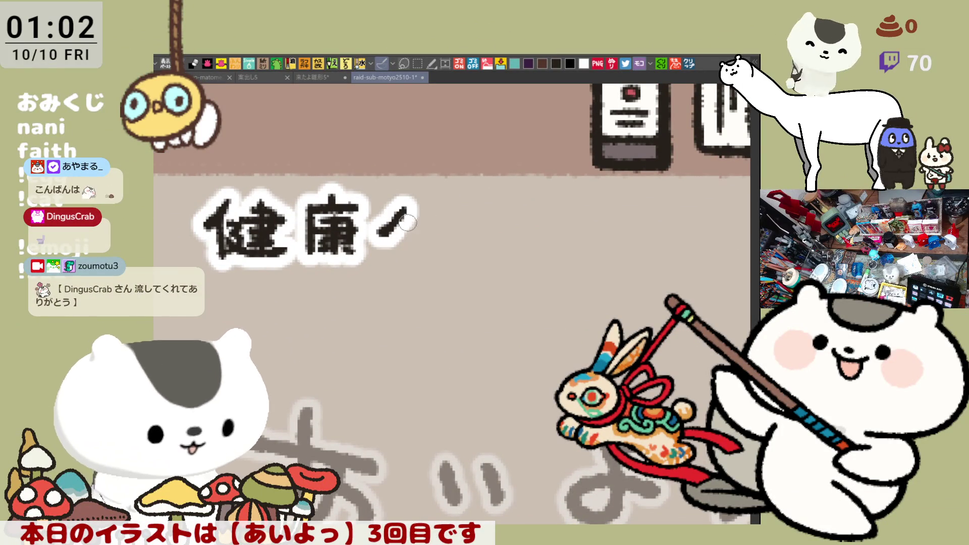
# Ink 優 and 良 after 健康, redrawing the top and left strokes of 良.
pyautogui.hotkey('ctrl', 'z')
pyautogui.hotkey('ctrl', 'y')
pyautogui.hotkey('ctrl', 'y')
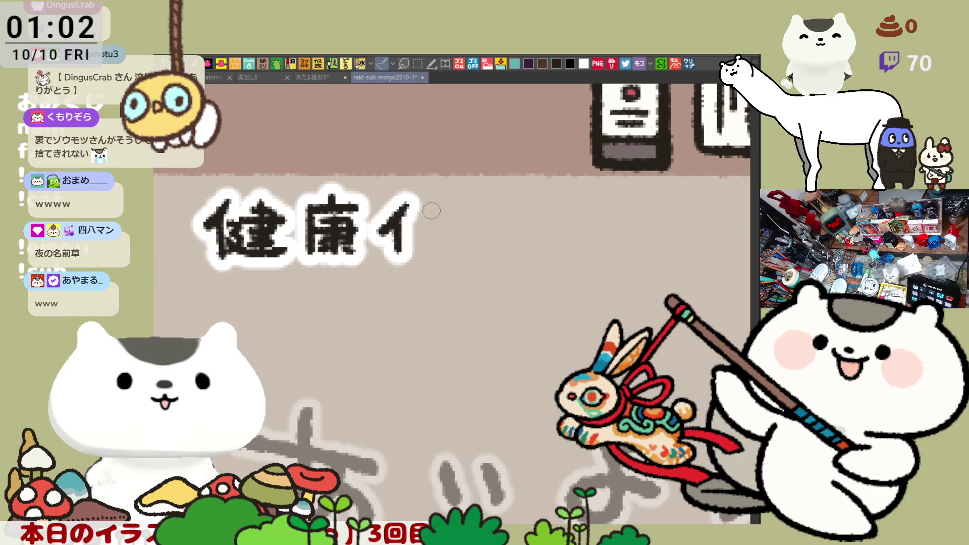
pyautogui.moveTo(422, 198)
pyautogui.mouseDown()
pyautogui.moveTo(435, 200)
pyautogui.moveTo(437, 228)
pyautogui.mouseUp()
pyautogui.moveTo(411, 203)
pyautogui.mouseDown()
pyautogui.moveTo(446, 256)
pyautogui.moveTo(438, 241)
pyautogui.mouseUp()
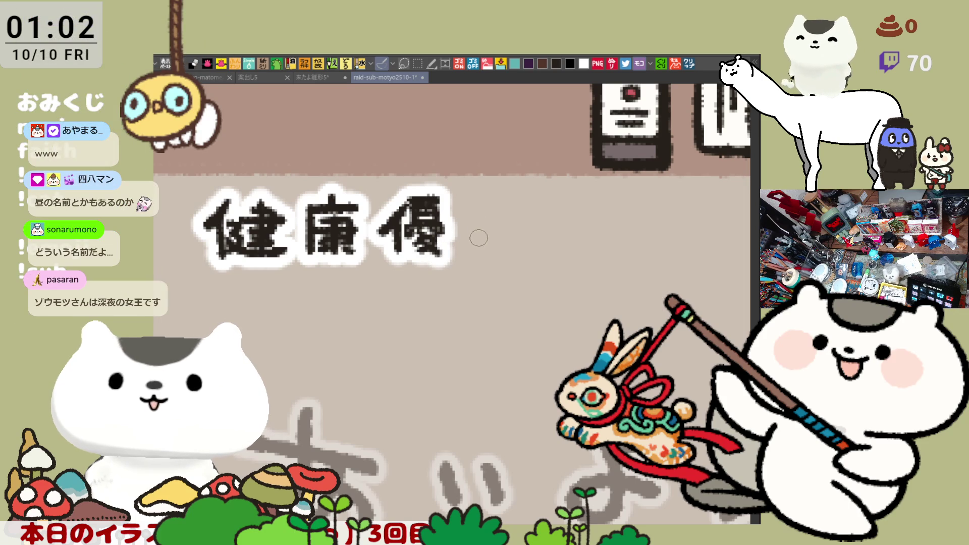
pyautogui.moveTo(476, 220); pyautogui.dragTo(497, 230)
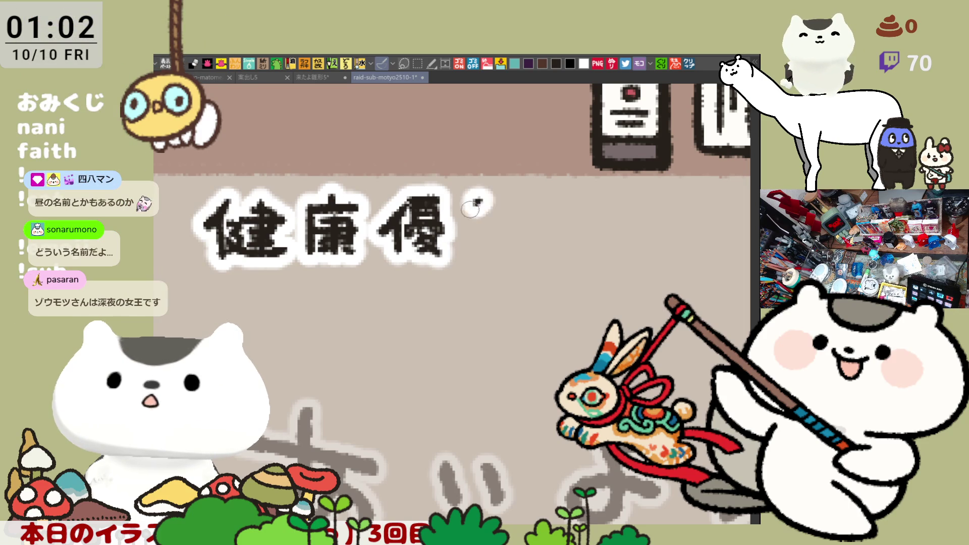
pyautogui.hotkey('ctrl', 'z')
pyautogui.moveTo(464, 199)
pyautogui.mouseDown()
pyautogui.moveTo(486, 236)
pyautogui.moveTo(502, 236)
pyautogui.mouseUp()
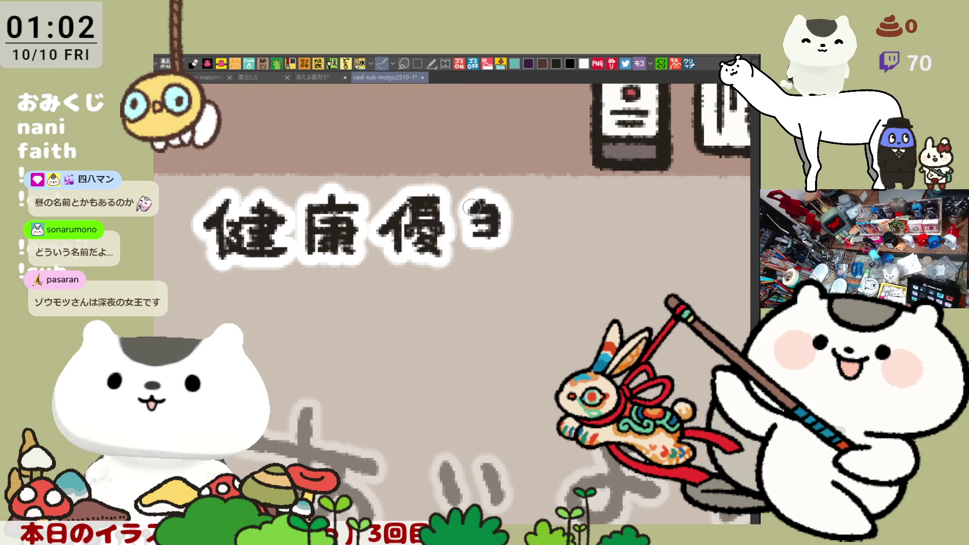
pyautogui.moveTo(465, 203); pyautogui.dragTo(475, 251)
pyautogui.hotkey('ctrl', 'z')
pyautogui.moveTo(465, 205)
pyautogui.mouseDown()
pyautogui.moveTo(474, 252)
pyautogui.moveTo(579, 220)
pyautogui.moveTo(550, 258)
pyautogui.moveTo(524, 255)
pyautogui.mouseUp()
# Ink the katakana ポ, ン and コ after 良.
pyautogui.moveTo(563, 234); pyautogui.dragTo(577, 252)
pyautogui.moveTo(567, 212); pyautogui.dragTo(570, 222)
pyautogui.moveTo(575, 209)
pyautogui.mouseDown()
pyautogui.moveTo(577, 219)
pyautogui.moveTo(568, 211)
pyautogui.mouseUp()
pyautogui.moveTo(631, 233)
pyautogui.mouseDown()
pyautogui.moveTo(535, 218)
pyautogui.moveTo(518, 232)
pyautogui.moveTo(545, 206)
pyautogui.mouseUp()
pyautogui.hotkey('ctrl', 'z')
pyautogui.moveTo(502, 241)
pyautogui.mouseDown()
pyautogui.moveTo(543, 208)
pyautogui.moveTo(564, 237)
pyautogui.mouseUp()
pyautogui.hotkey('ctrl', 'z')
pyautogui.moveTo(567, 190); pyautogui.dragTo(564, 233)
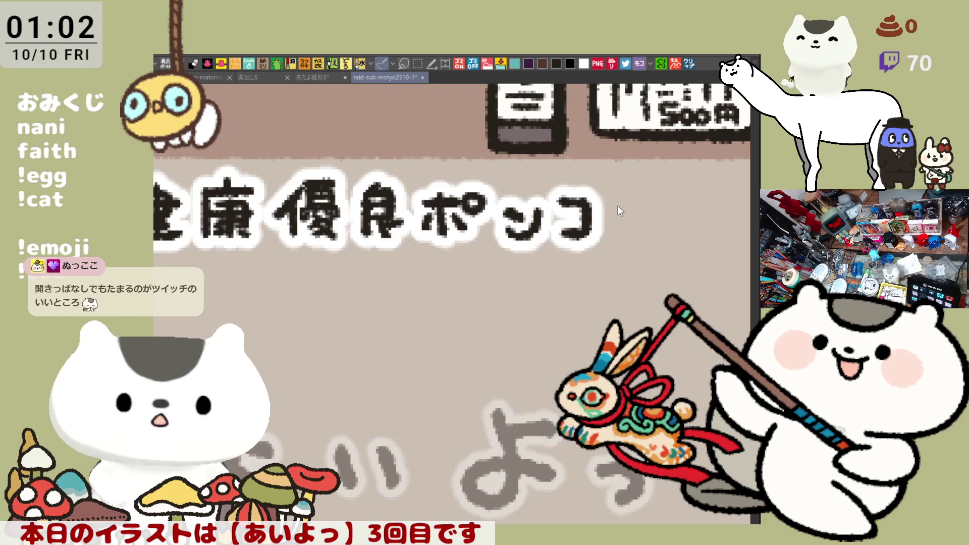
# Ink the final ツ, redrawing its long stroke until it completes ポンコツ.
pyautogui.moveTo(614, 198); pyautogui.dragTo(615, 210)
pyautogui.moveTo(625, 197); pyautogui.dragTo(638, 230)
pyautogui.hotkey('ctrl', 'z')
pyautogui.moveTo(645, 193); pyautogui.dragTo(637, 231)
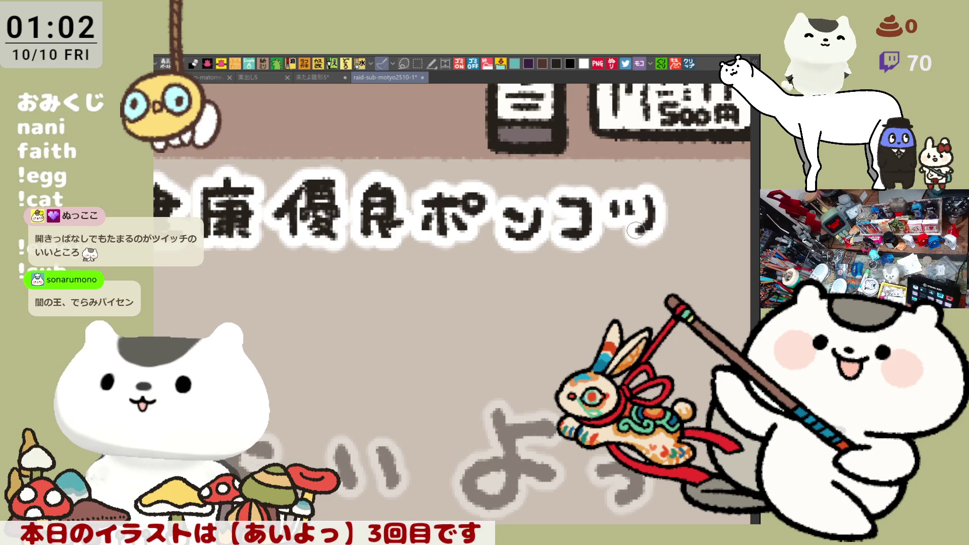
pyautogui.hotkey('ctrl', 'z')
pyautogui.moveTo(646, 193); pyautogui.dragTo(636, 231)
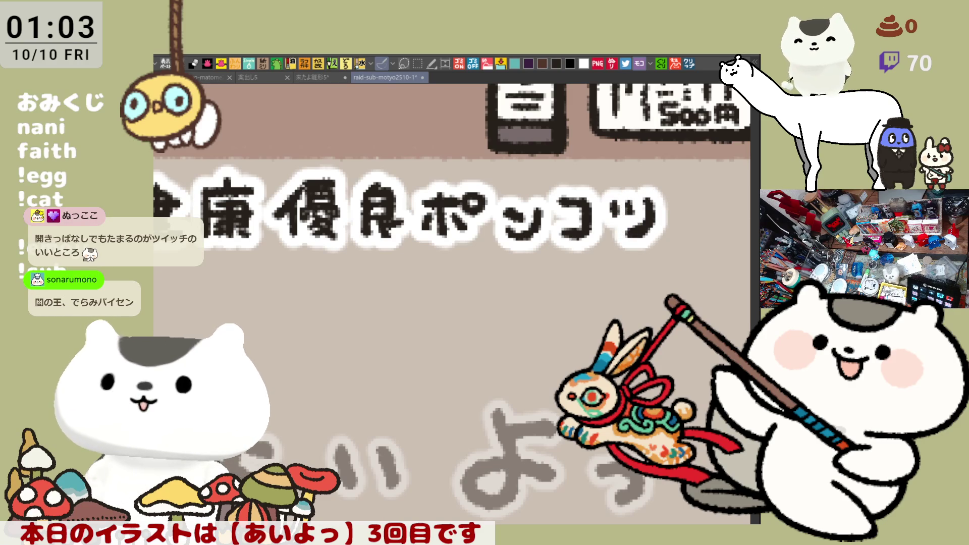
pyautogui.hotkey('ctrl', 'z')
pyautogui.moveTo(645, 193); pyautogui.dragTo(637, 229)
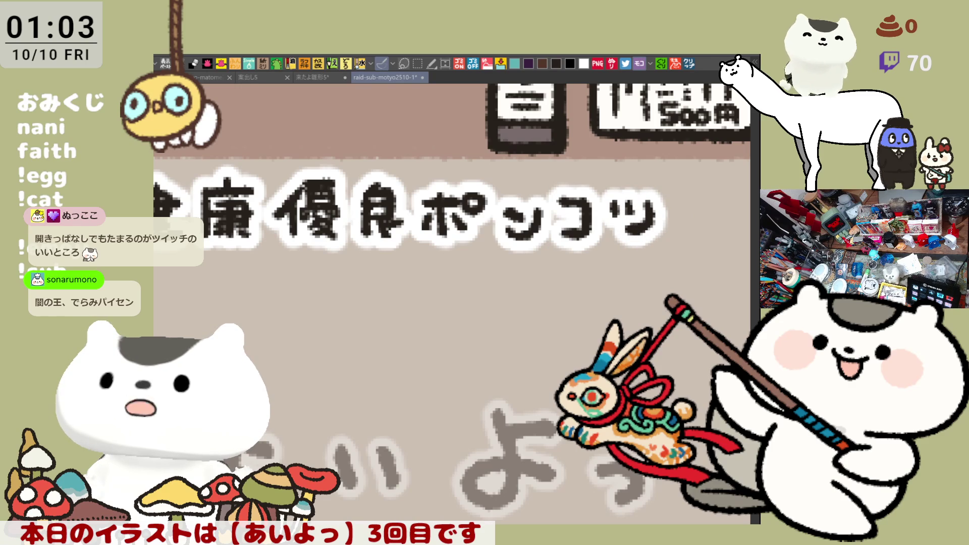
pyautogui.scroll(2, 394, 454)
pyautogui.scroll(-3, 455, 303)
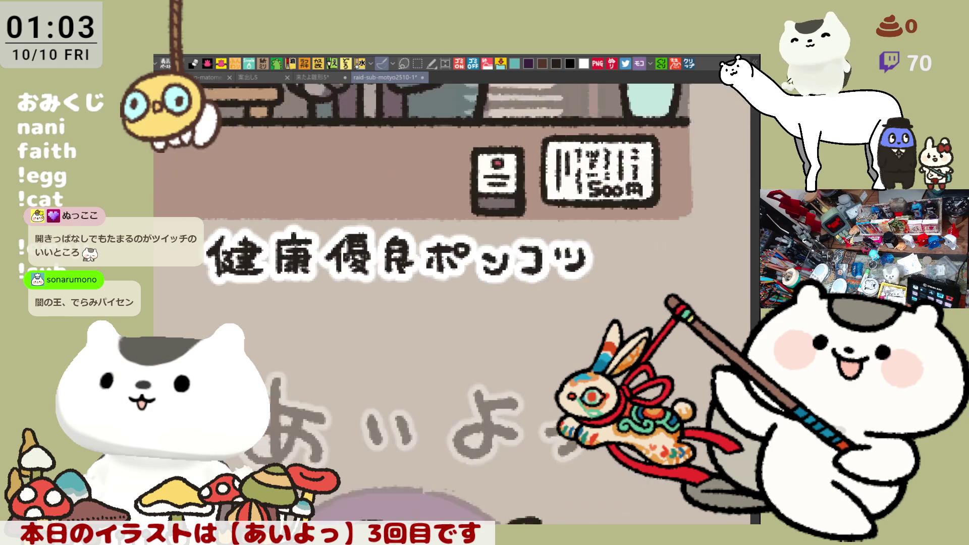
pyautogui.scroll(2, 454, 303)
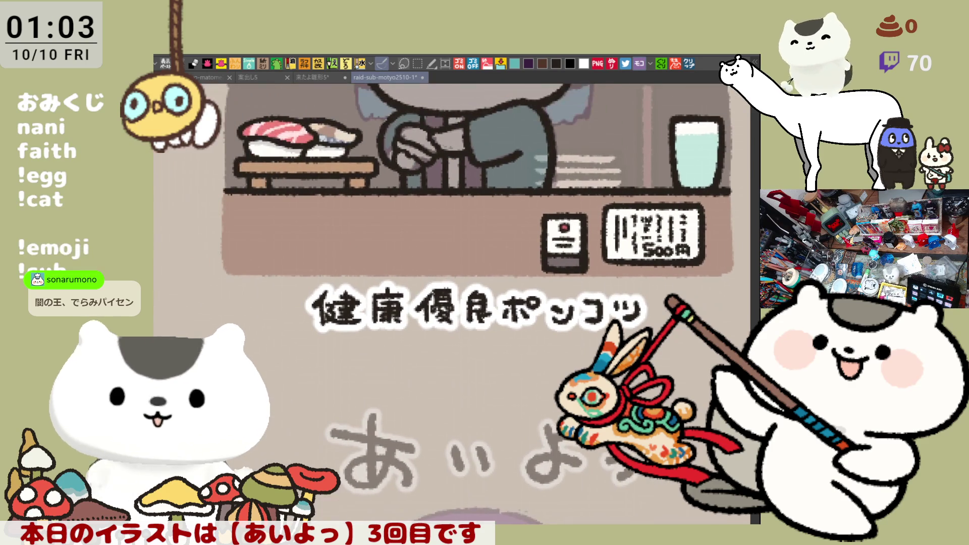
# Undo the stray stroke, select the 健康優良ポンコツ caption and nudge it right and up.
pyautogui.moveTo(692, 386); pyautogui.dragTo(373, 303)
pyautogui.hotkey('ctrl', 'z')
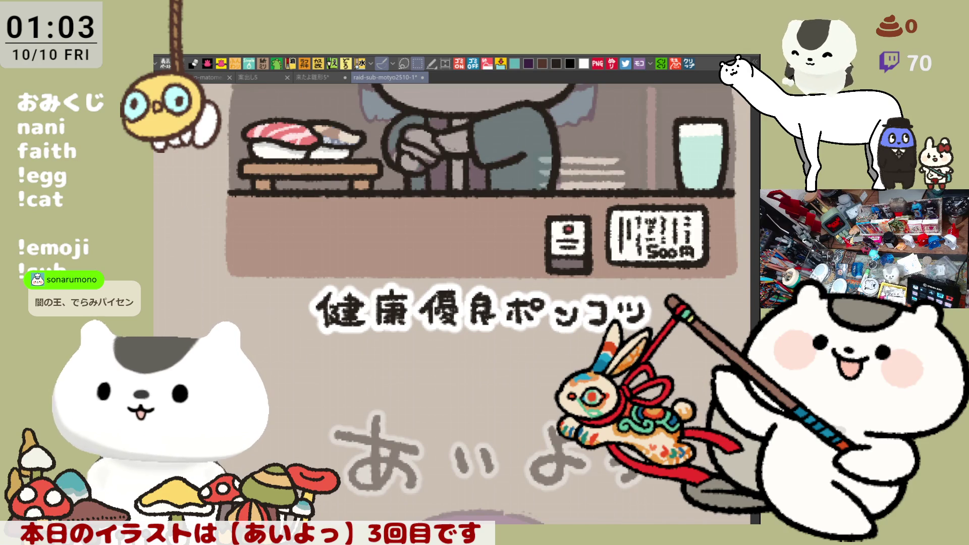
pyautogui.moveTo(254, 244); pyautogui.dragTo(676, 406)
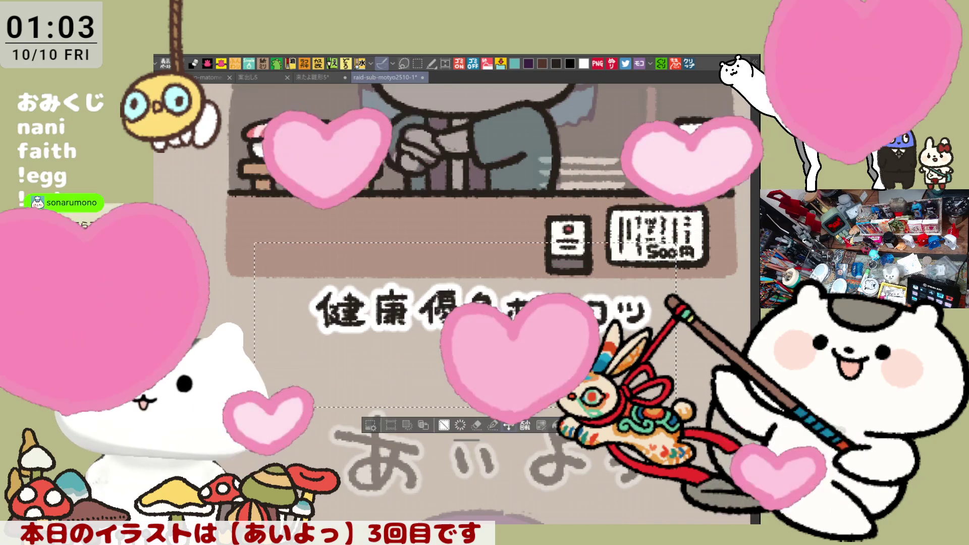
pyautogui.moveTo(454, 341); pyautogui.dragTo(472, 337)
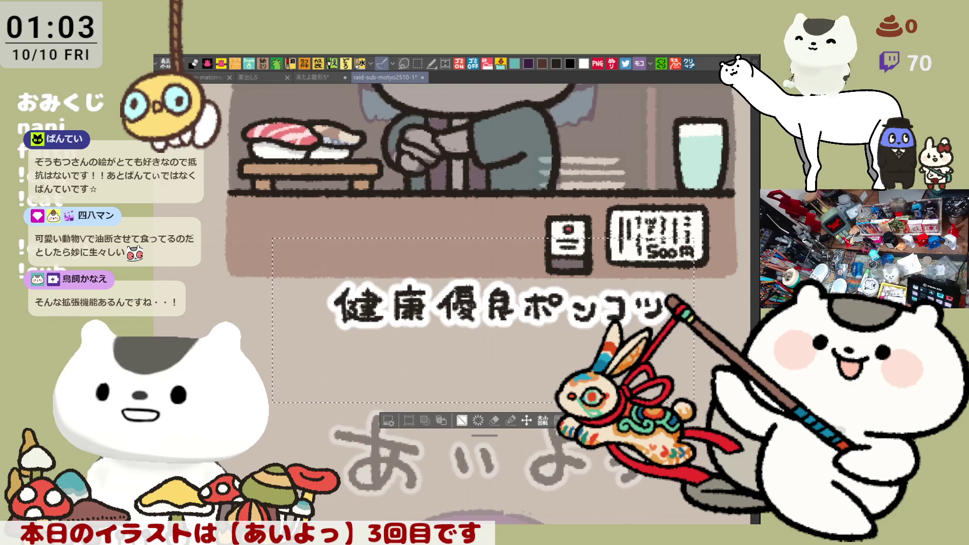
pyautogui.hotkey('ctrl', 'd')
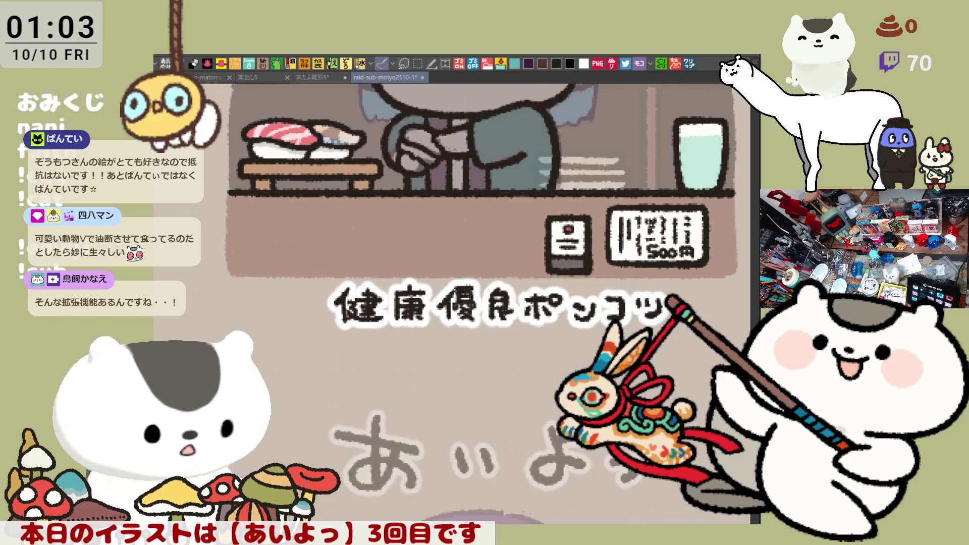
# Zoom out, select the caption and move it slightly left and down under its panel.
pyautogui.moveTo(625, 455); pyautogui.dragTo(466, 447)
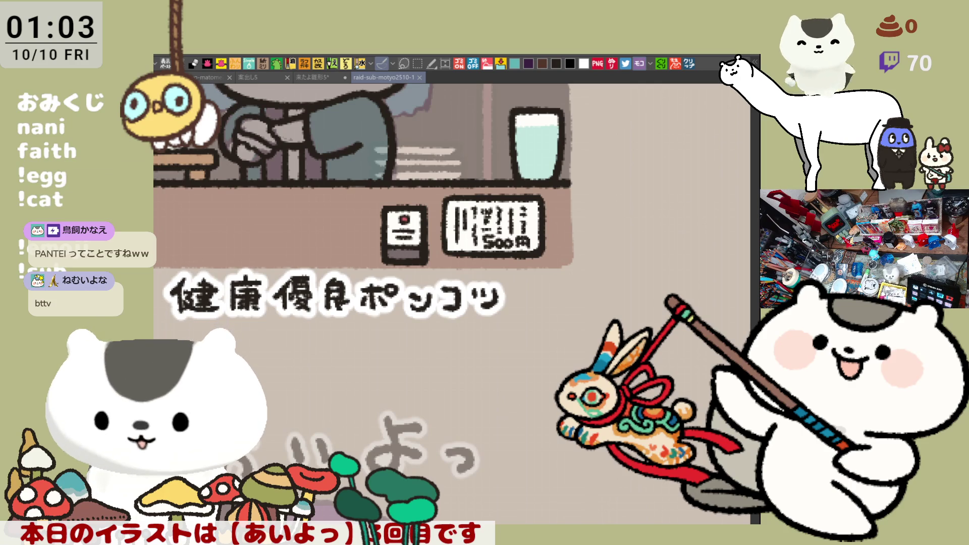
pyautogui.hotkey('ctrl', '-')
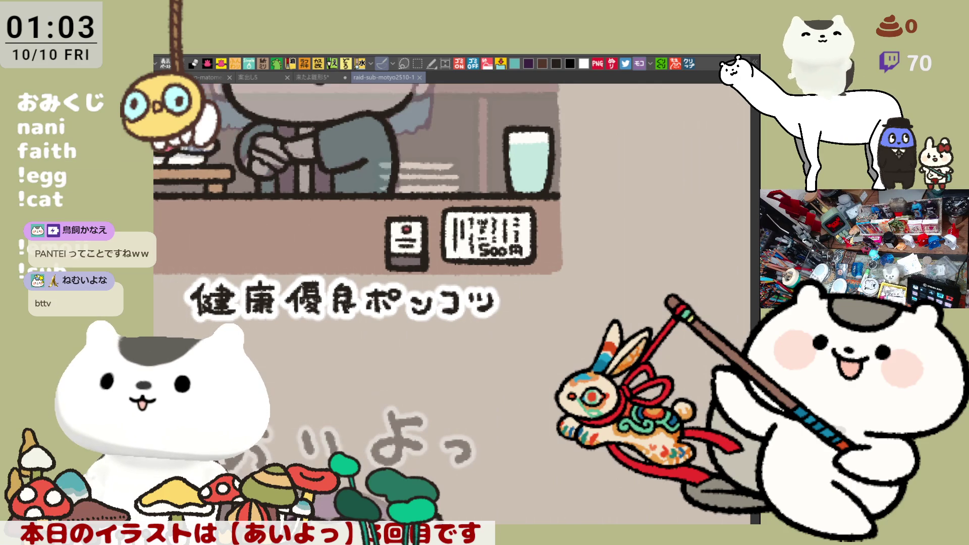
pyautogui.moveTo(572, 372); pyautogui.dragTo(193, 258)
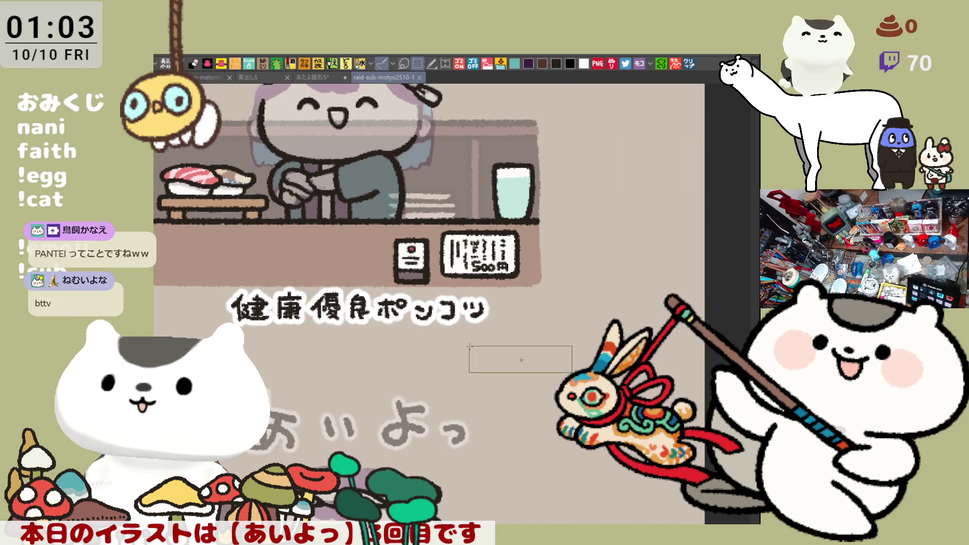
pyautogui.click(428, 392)
pyautogui.moveTo(427, 326); pyautogui.dragTo(407, 334)
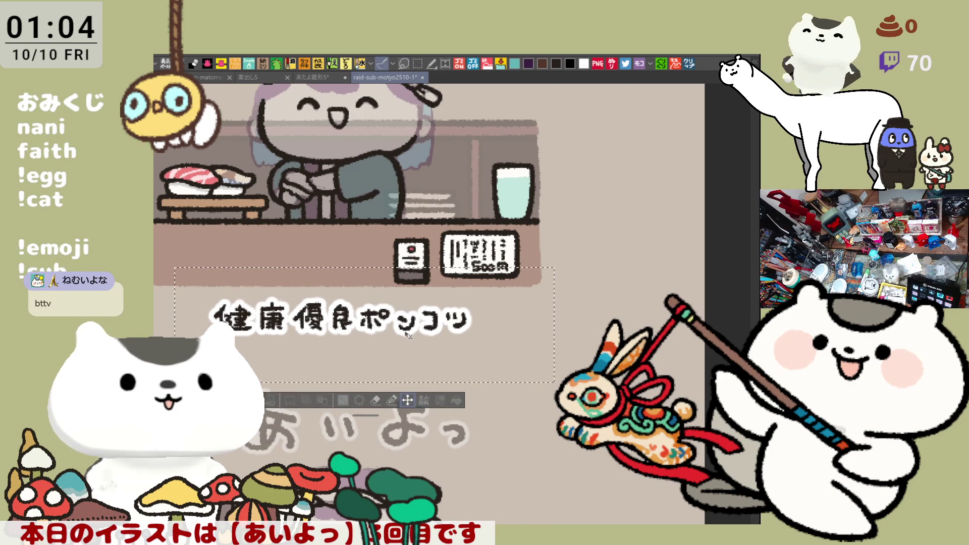
pyautogui.hotkey('ctrl', 'd')
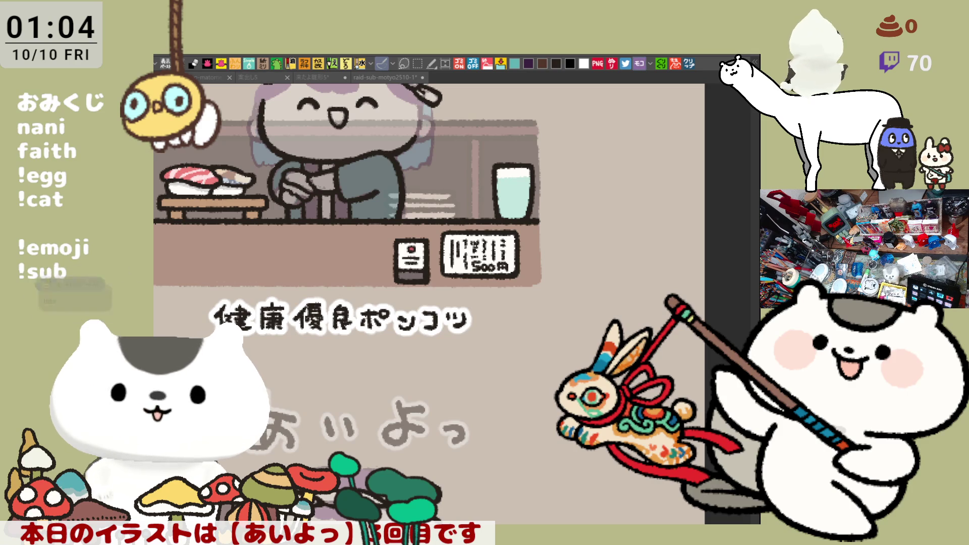
pyautogui.hotkey('ctrl', 'z')
pyautogui.scroll(-3, 471, 478)
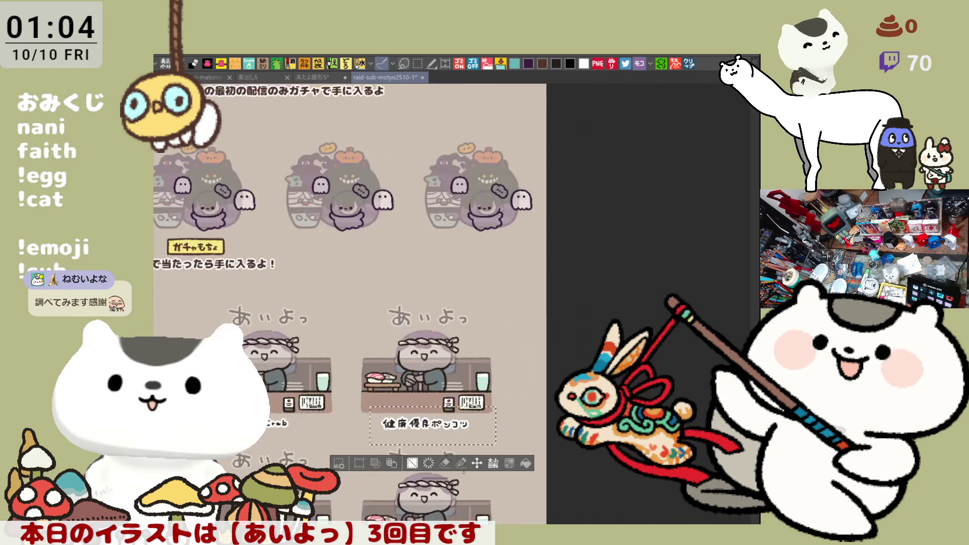
pyautogui.scroll(-3, 462, 474)
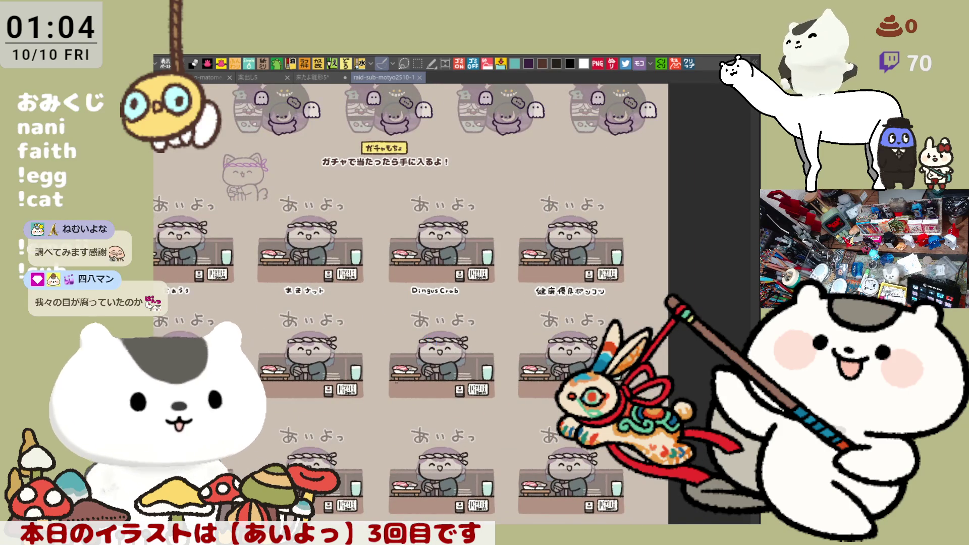
pyautogui.scroll(-3, 393, 388)
pyautogui.moveTo(394, 388); pyautogui.dragTo(445, 377)
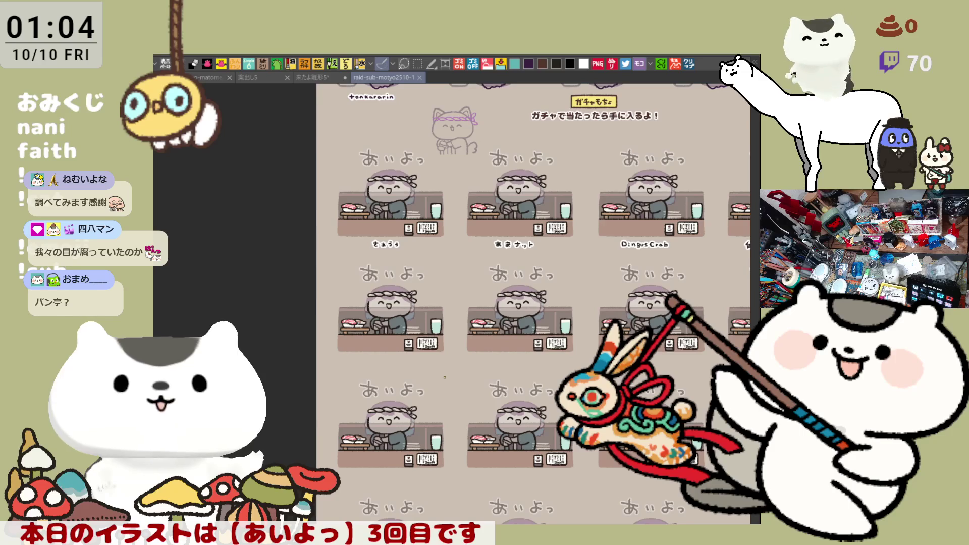
pyautogui.scroll(2, 444, 377)
pyautogui.scroll(2, 402, 383)
pyautogui.scroll(2, 356, 390)
pyautogui.scroll(2, 308, 398)
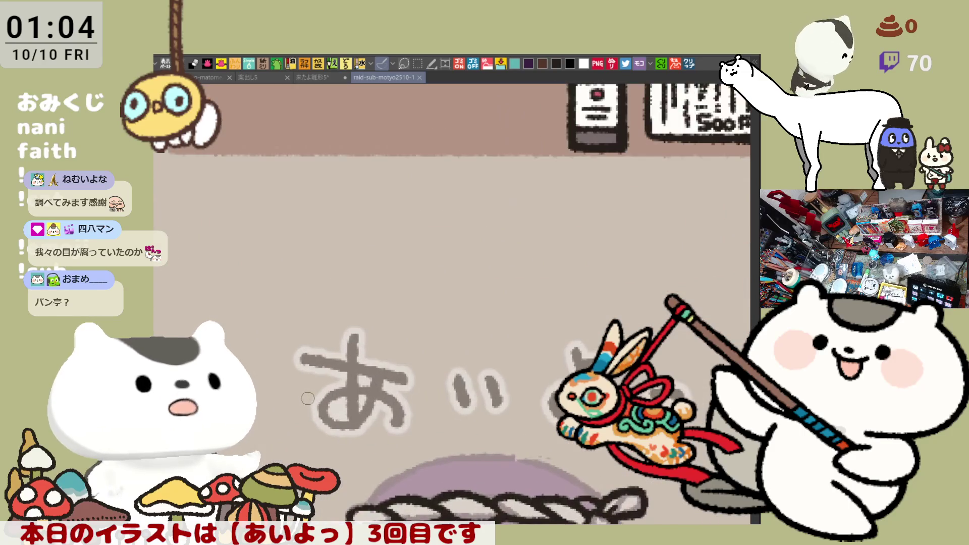
pyautogui.scroll(1, 307, 398)
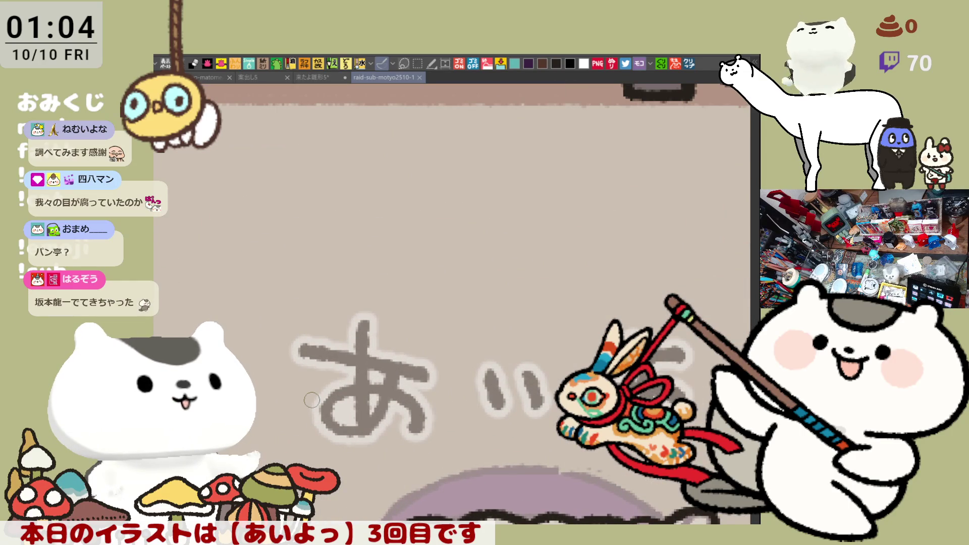
pyautogui.scroll(2, 427, 213)
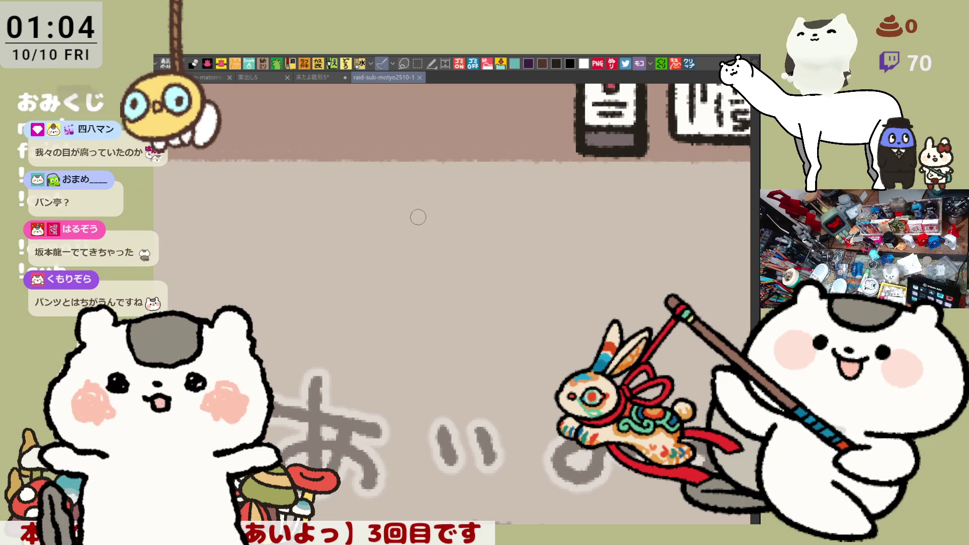
# Brush in the first hiragana character of the name below the panel, retrying misplaced strokes.
pyautogui.moveTo(433, 254)
pyautogui.mouseDown()
pyautogui.moveTo(435, 232)
pyautogui.moveTo(541, 240)
pyautogui.mouseUp()
pyautogui.hotkey('ctrl', 'z')
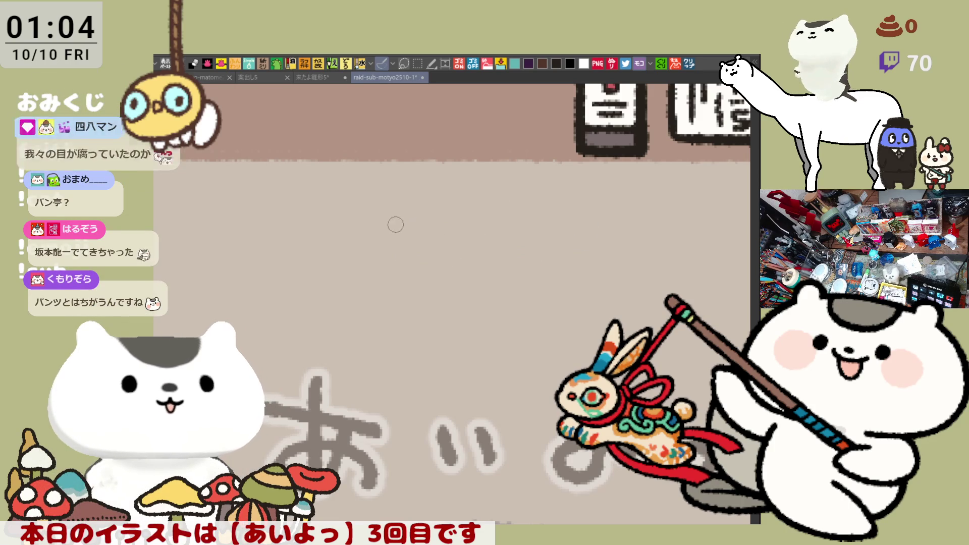
pyautogui.moveTo(382, 217); pyautogui.dragTo(420, 219)
pyautogui.hotkey('ctrl', 'z')
pyautogui.moveTo(402, 205)
pyautogui.mouseDown()
pyautogui.moveTo(391, 242)
pyautogui.moveTo(421, 243)
pyautogui.moveTo(438, 225)
pyautogui.moveTo(492, 208)
pyautogui.moveTo(488, 227)
pyautogui.moveTo(508, 254)
pyautogui.mouseUp()
pyautogui.hotkey('ctrl', 'z')
pyautogui.hotkey('ctrl', 'z')
pyautogui.hotkey('ctrl', 'z')
pyautogui.hotkey('ctrl', 'z')
# Paint the remaining three characters, ending with the small final one, to complete 'たまぴよ'.
pyautogui.moveTo(489, 199); pyautogui.dragTo(485, 254)
pyautogui.moveTo(548, 218)
pyautogui.mouseDown()
pyautogui.moveTo(572, 230)
pyautogui.moveTo(594, 215)
pyautogui.moveTo(650, 258)
pyautogui.moveTo(657, 231)
pyautogui.mouseUp()
pyautogui.moveTo(611, 275); pyautogui.dragTo(501, 421)
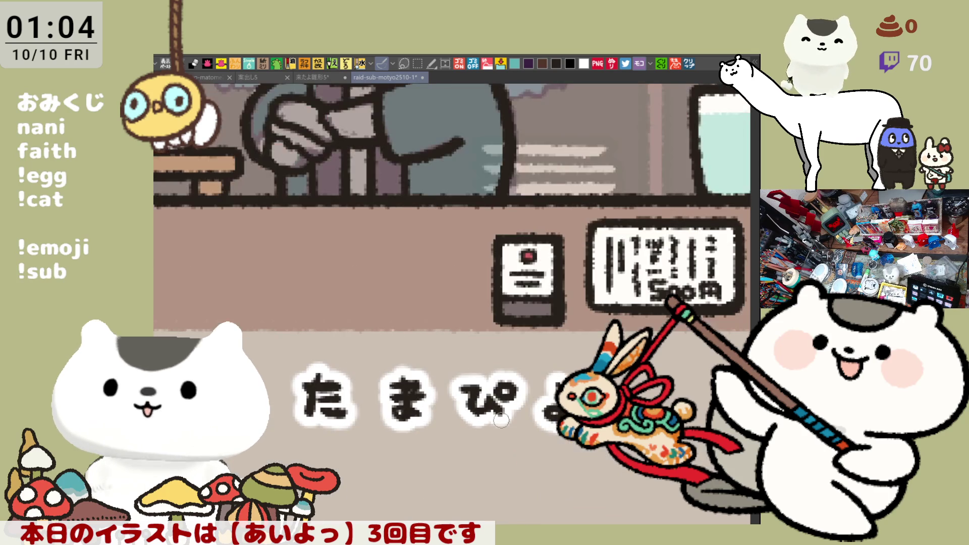
pyautogui.scroll(-2, 494, 419)
pyautogui.scroll(-2, 494, 419)
pyautogui.scroll(-2, 493, 419)
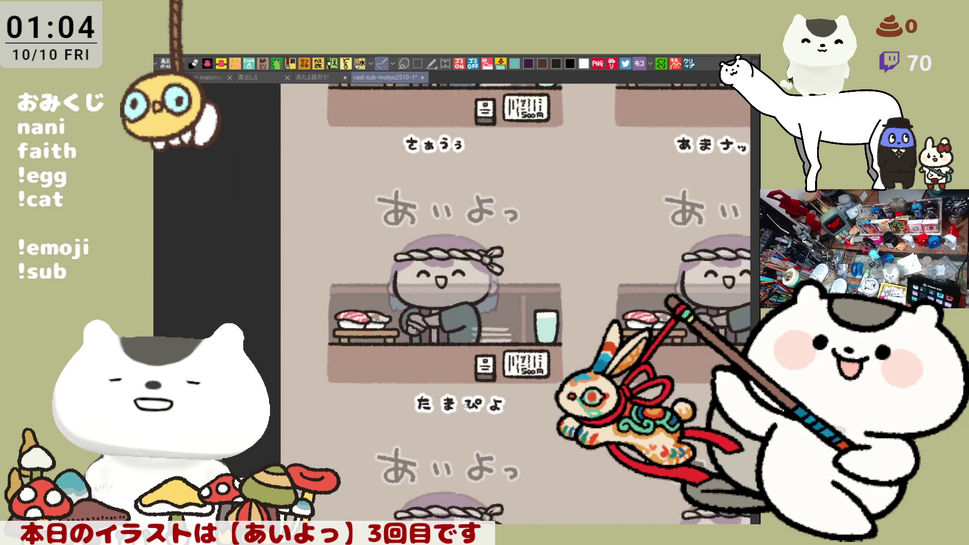
pyautogui.scroll(-2, 494, 419)
pyautogui.moveTo(531, 303)
pyautogui.mouseDown()
pyautogui.moveTo(295, 356)
pyautogui.moveTo(107, 352)
pyautogui.mouseUp()
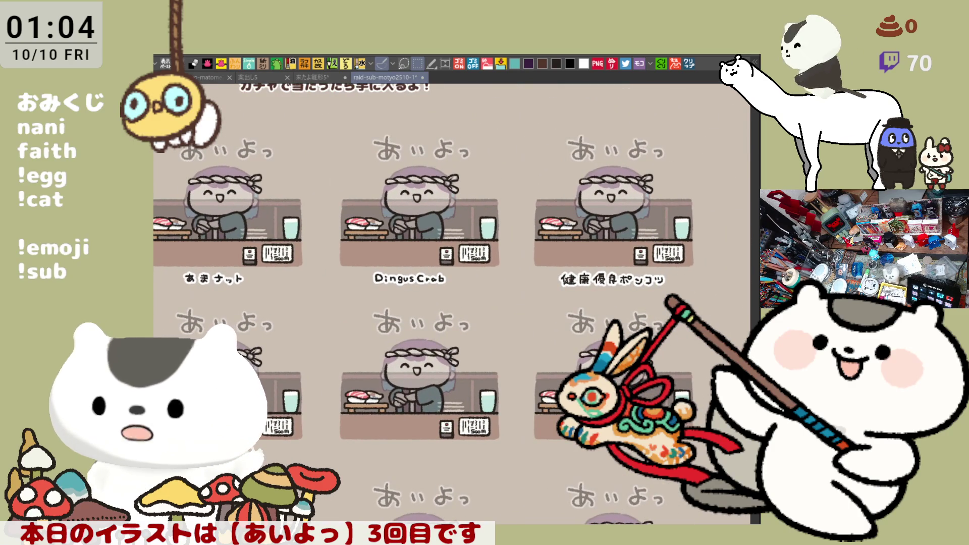
pyautogui.moveTo(162, 136); pyautogui.dragTo(696, 296)
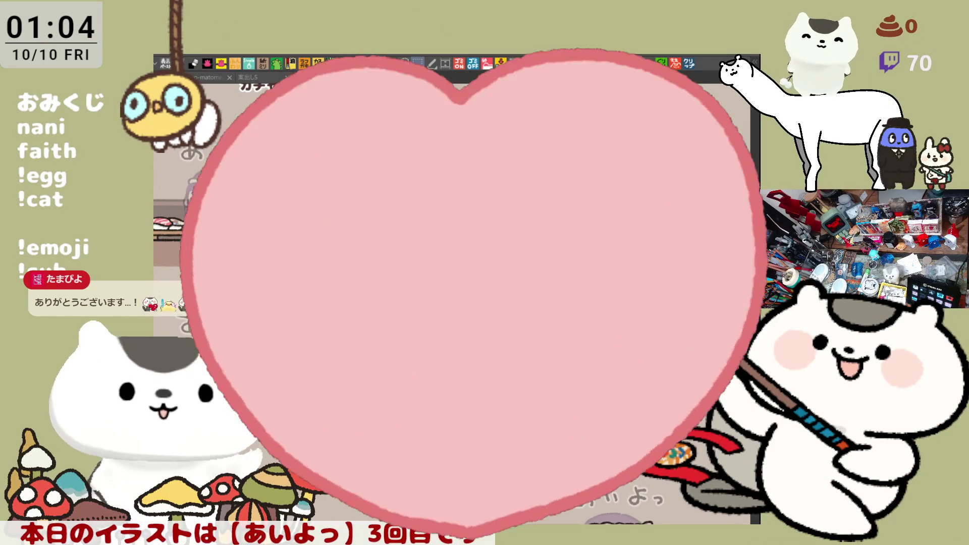
pyautogui.scroll(3, 485, 303)
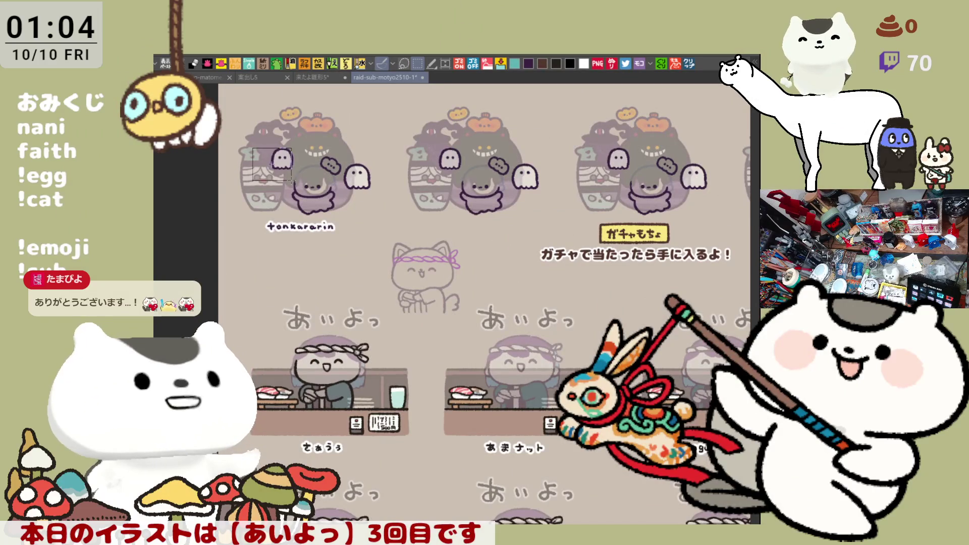
pyautogui.moveTo(252, 149); pyautogui.dragTo(357, 246)
pyautogui.press('Delete')
pyautogui.hotkey('ctrl', 'd')
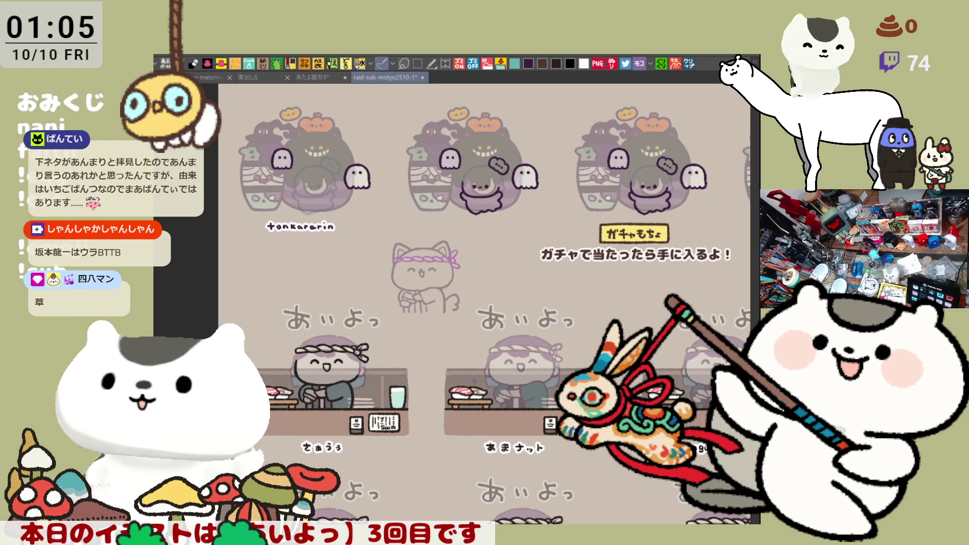
pyautogui.scroll(2, 311, 317)
pyautogui.scroll(2, 311, 317)
pyautogui.scroll(2, 312, 317)
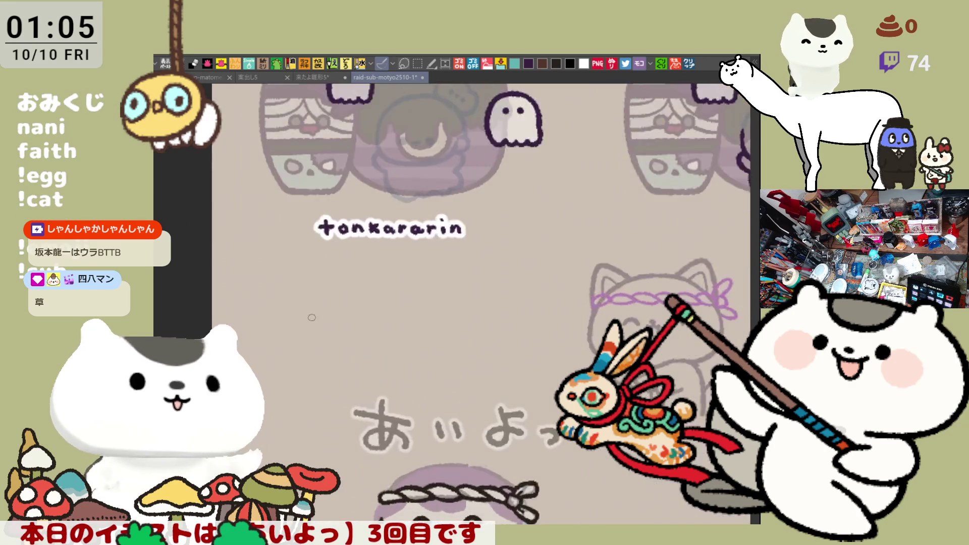
pyautogui.scroll(2, 311, 317)
pyautogui.scroll(2, 312, 317)
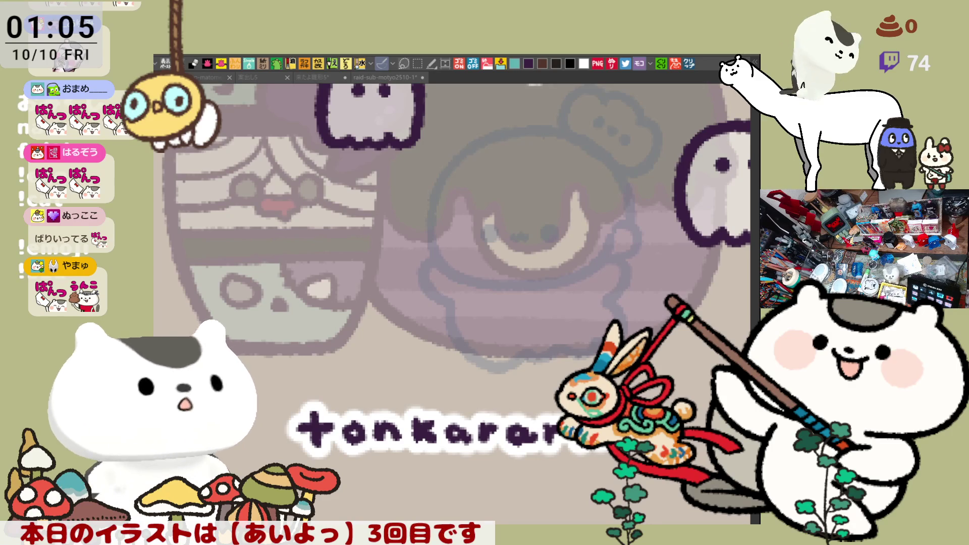
pyautogui.scroll(2, 486, 376)
pyautogui.scroll(2, 485, 376)
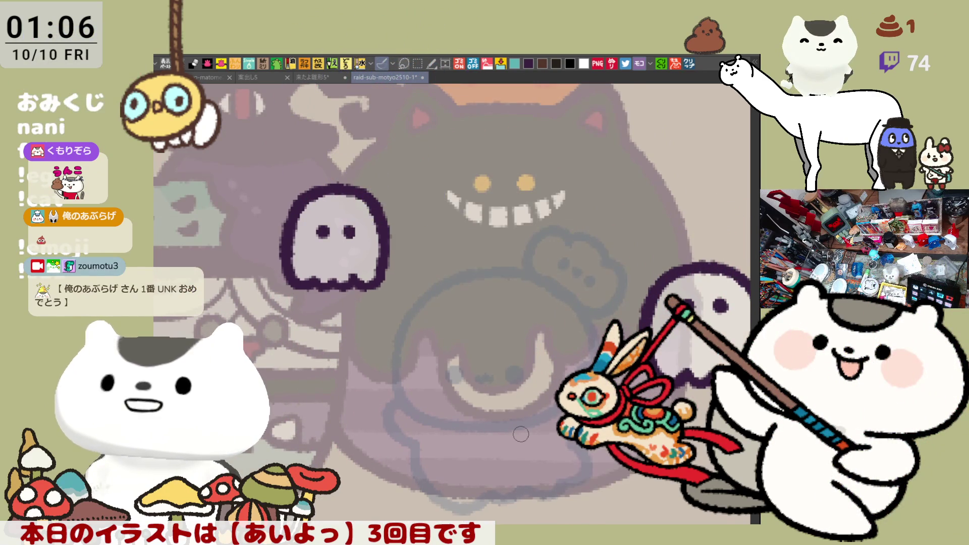
pyautogui.scroll(2, 513, 430)
# Ink the first hair curl and the line along the top of the head in dark purple.
pyautogui.moveTo(513, 431); pyautogui.dragTo(526, 172)
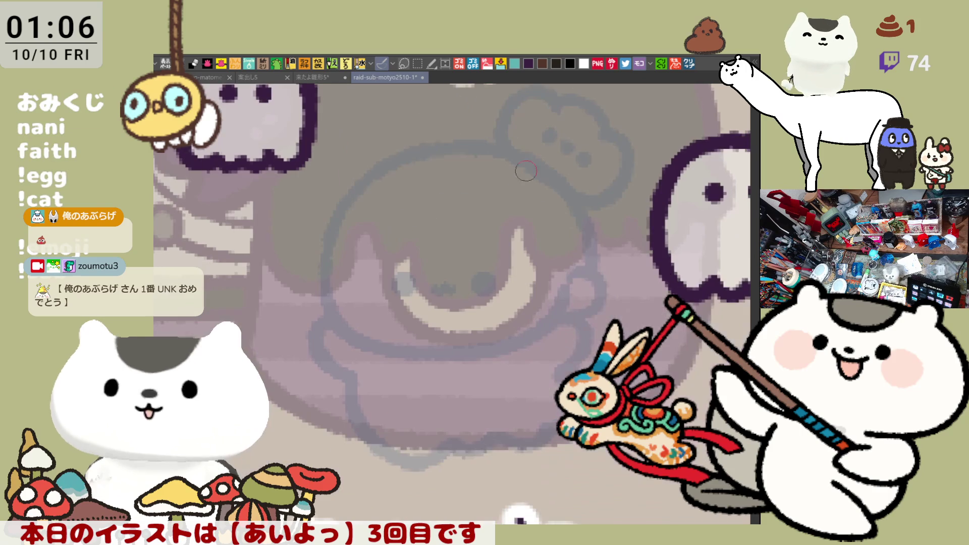
pyautogui.moveTo(361, 199); pyautogui.dragTo(390, 179)
pyautogui.hotkey('ctrl', 'z')
pyautogui.hotkey('ctrl', 'z')
pyautogui.moveTo(347, 211); pyautogui.dragTo(386, 176)
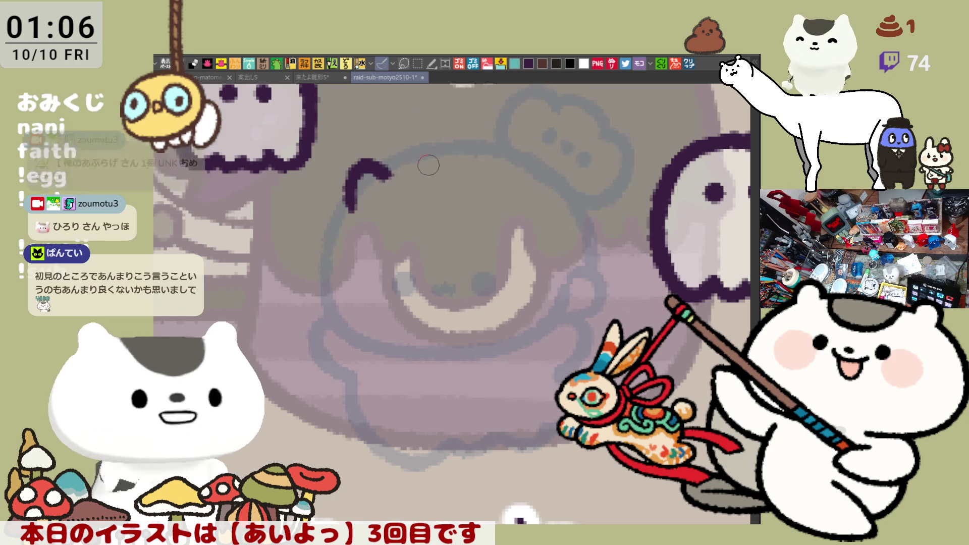
pyautogui.moveTo(401, 166); pyautogui.dragTo(477, 154)
pyautogui.hotkey('ctrl', 'z')
pyautogui.moveTo(412, 162); pyautogui.dragTo(510, 166)
pyautogui.moveTo(466, 162); pyautogui.dragTo(385, 179)
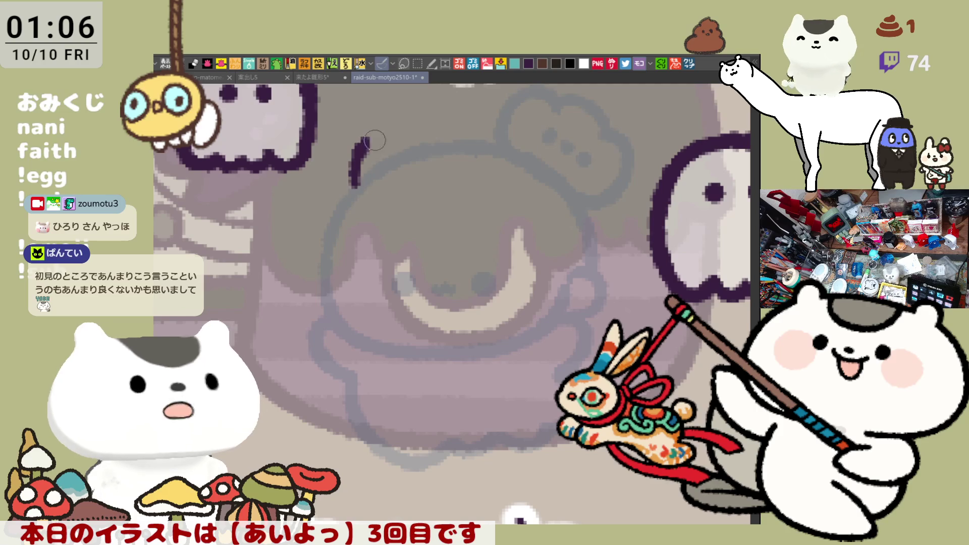
pyautogui.hotkey('ctrl', 'z')
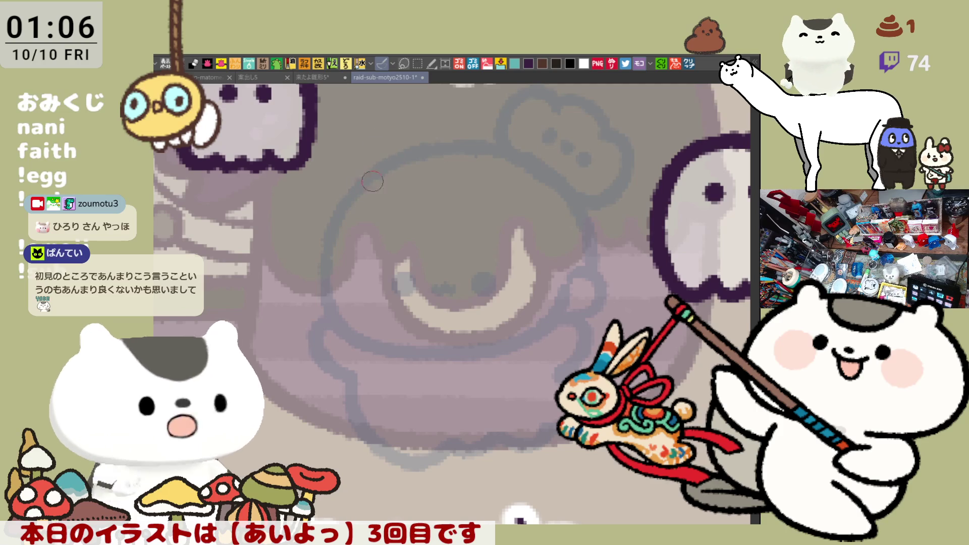
# Ink the head-top arc, extend it right with a flatter end, and drop its left end downward.
pyautogui.moveTo(350, 199); pyautogui.dragTo(393, 162)
pyautogui.hotkey('ctrl', 'z')
pyautogui.moveTo(346, 194); pyautogui.dragTo(498, 150)
pyautogui.hotkey('ctrl', 'z')
pyautogui.moveTo(387, 162); pyautogui.dragTo(498, 149)
pyautogui.hotkey('ctrl', 'z')
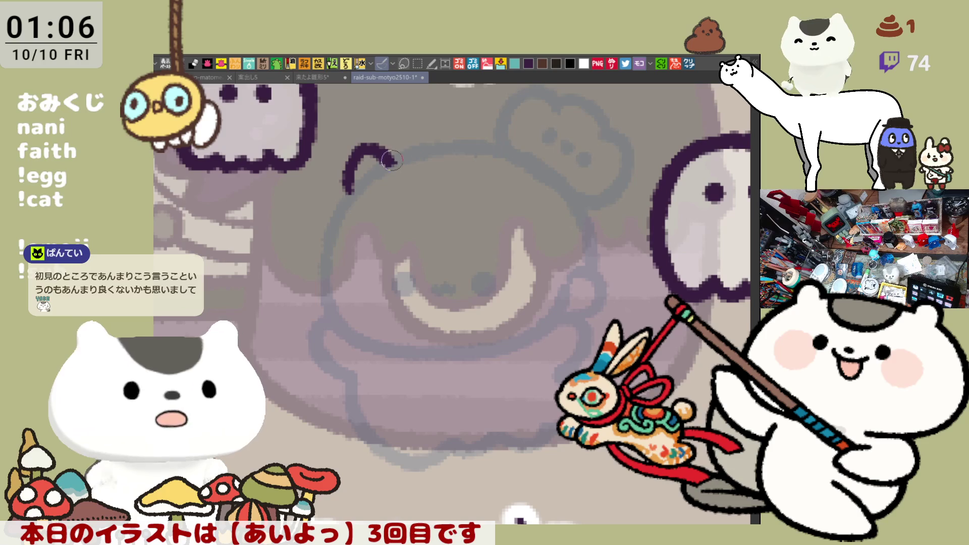
pyautogui.moveTo(388, 163); pyautogui.dragTo(494, 147)
pyautogui.hotkey('ctrl', 'z')
pyautogui.moveTo(388, 162); pyautogui.dragTo(520, 157)
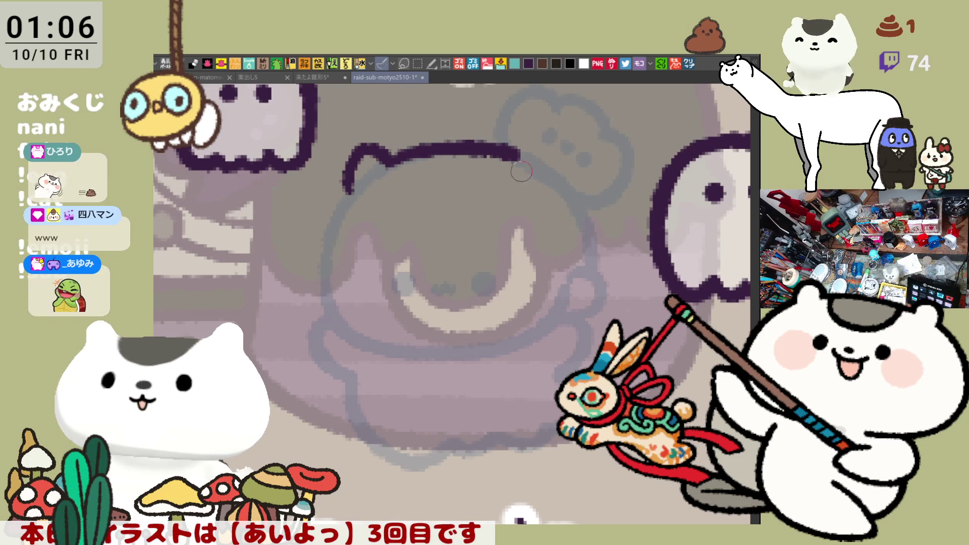
pyautogui.moveTo(346, 190); pyautogui.dragTo(314, 273)
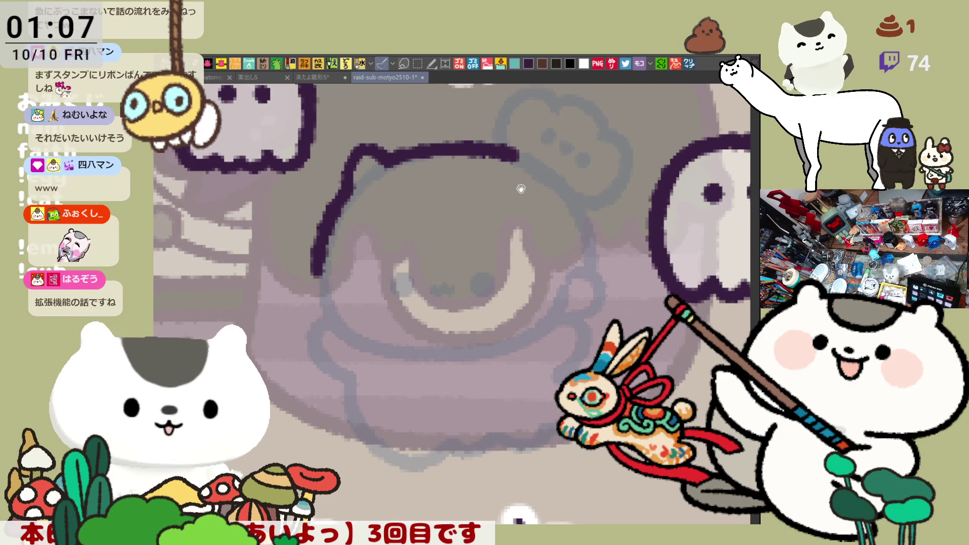
pyautogui.scroll(1, 522, 188)
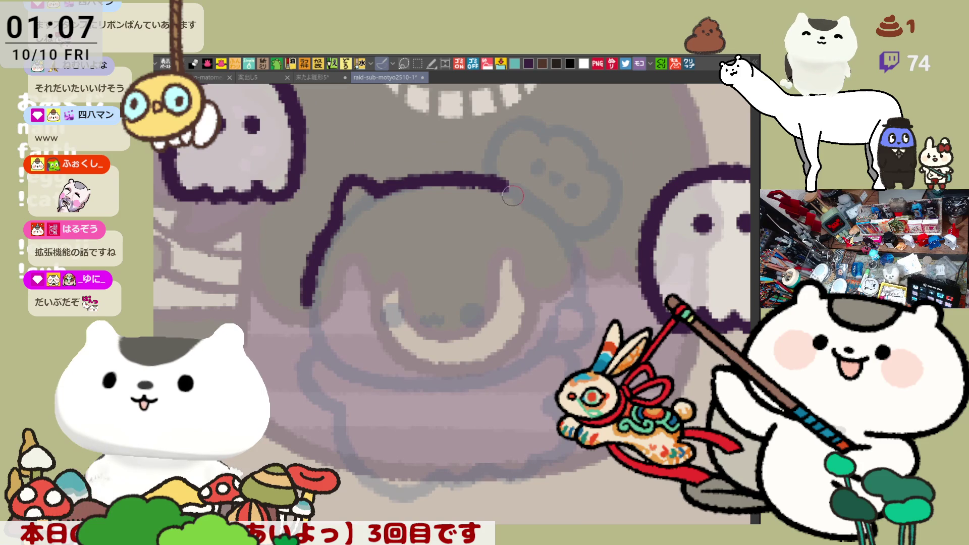
# Draw the small hook-shaped curl on the head, redrawn slightly lower and larger.
pyautogui.moveTo(500, 203)
pyautogui.mouseDown()
pyautogui.moveTo(537, 216)
pyautogui.moveTo(576, 273)
pyautogui.mouseUp()
pyautogui.hotkey('ctrl', 'z')
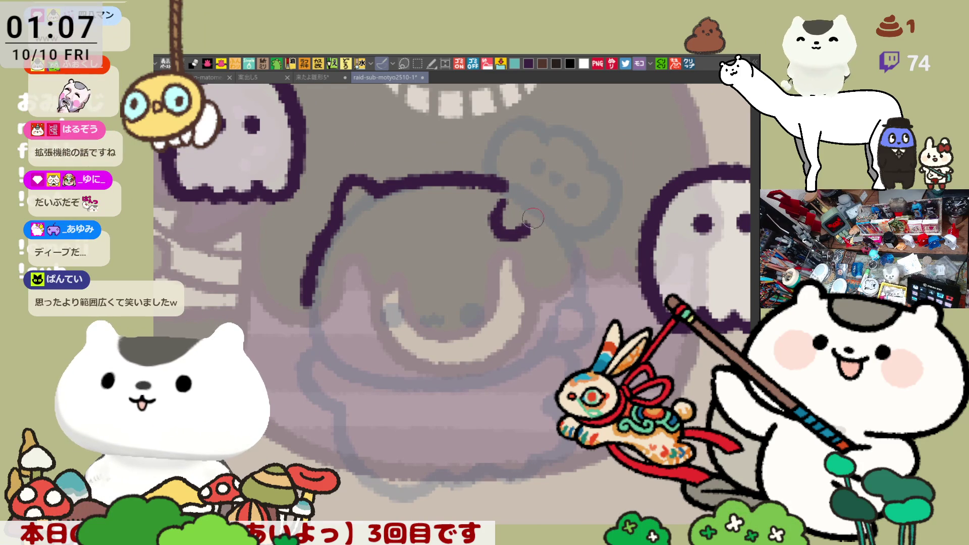
pyautogui.hotkey('ctrl', 'z')
pyautogui.moveTo(499, 201)
pyautogui.mouseDown()
pyautogui.moveTo(491, 230)
pyautogui.moveTo(531, 236)
pyautogui.mouseUp()
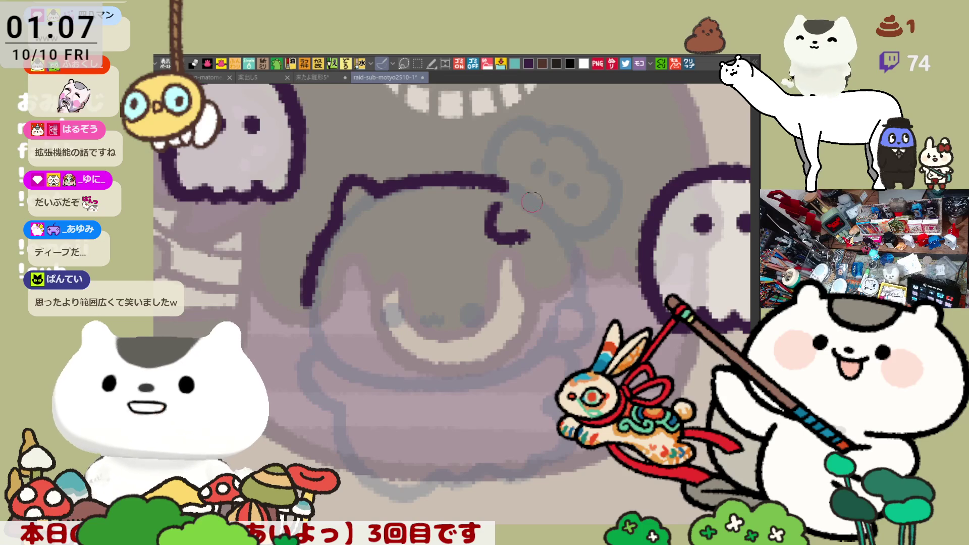
# Ink the right side of the head outline downward, clean a stray mark, and dot in the left eye.
pyautogui.moveTo(535, 200)
pyautogui.mouseDown()
pyautogui.moveTo(578, 270)
pyautogui.moveTo(578, 303)
pyautogui.mouseUp()
pyautogui.hotkey('ctrl', 'z')
pyautogui.moveTo(572, 265); pyautogui.dragTo(578, 303)
pyautogui.hotkey('ctrl', 'z')
pyautogui.moveTo(572, 266); pyautogui.dragTo(582, 301)
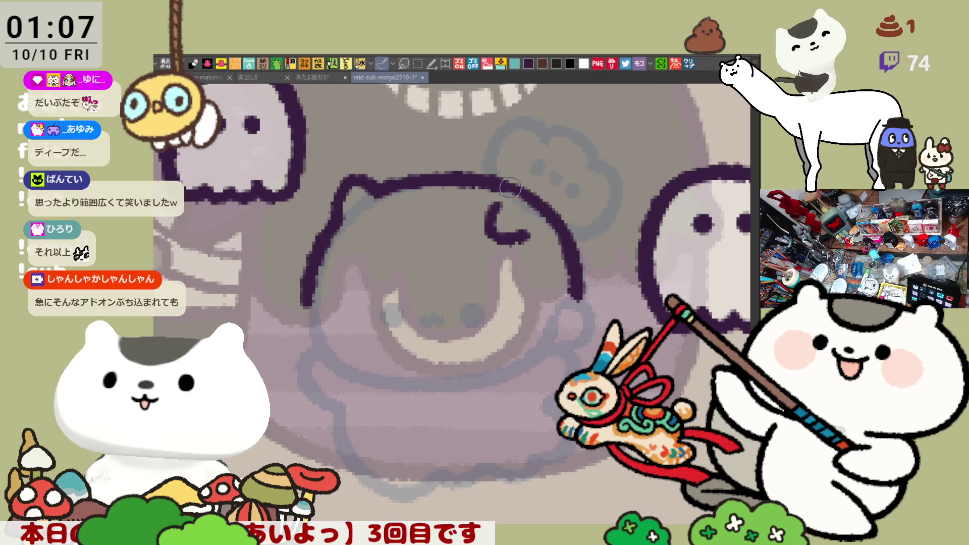
pyautogui.hotkey('ctrl', 'z')
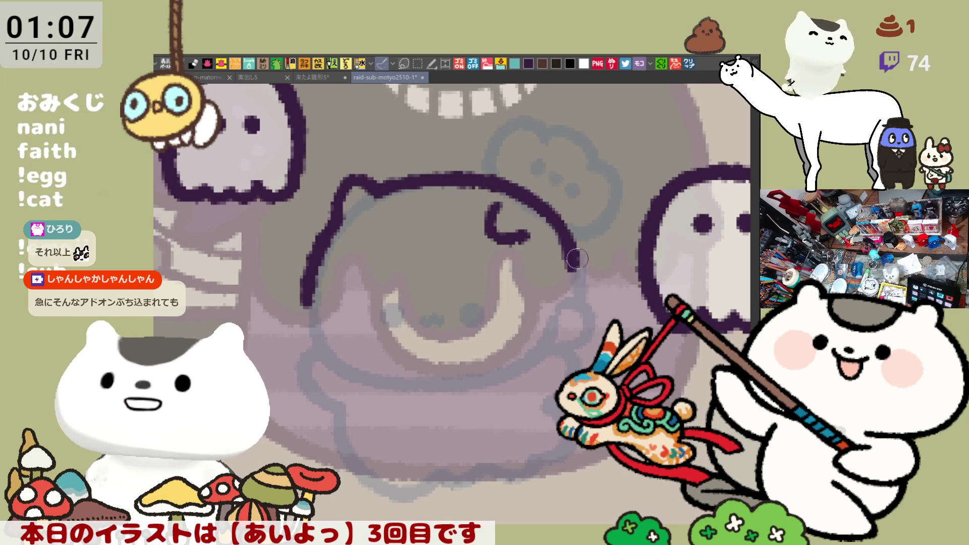
pyautogui.moveTo(570, 254); pyautogui.dragTo(576, 296)
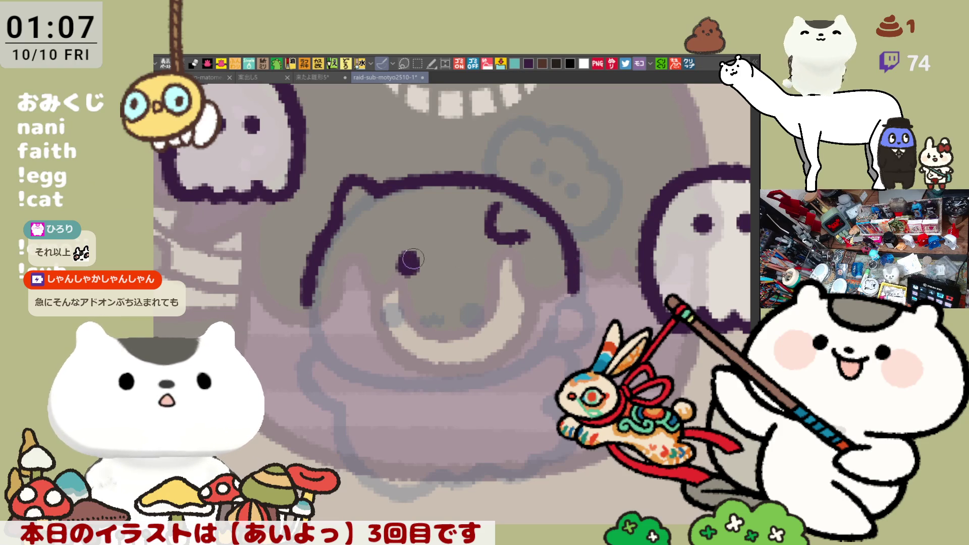
pyautogui.moveTo(500, 233); pyautogui.dragTo(530, 237)
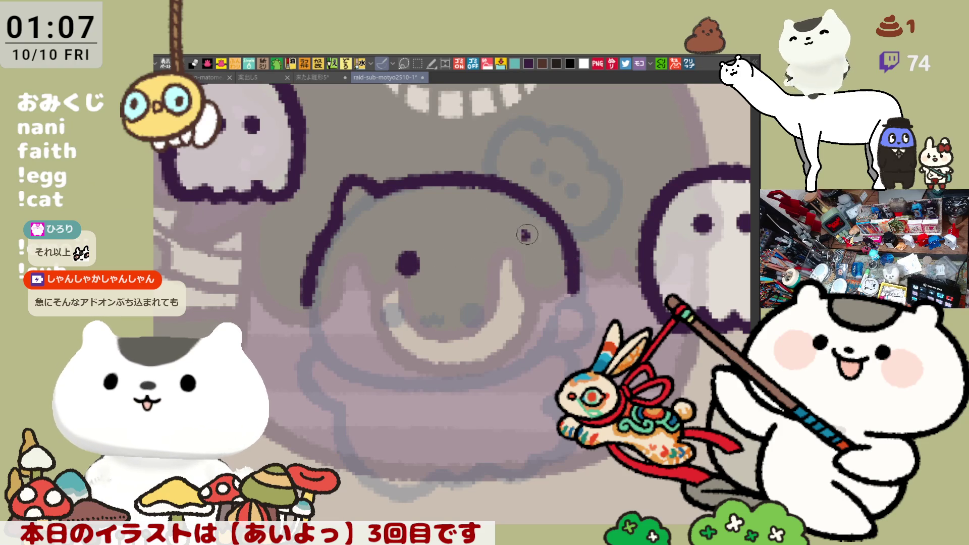
pyautogui.click(482, 263)
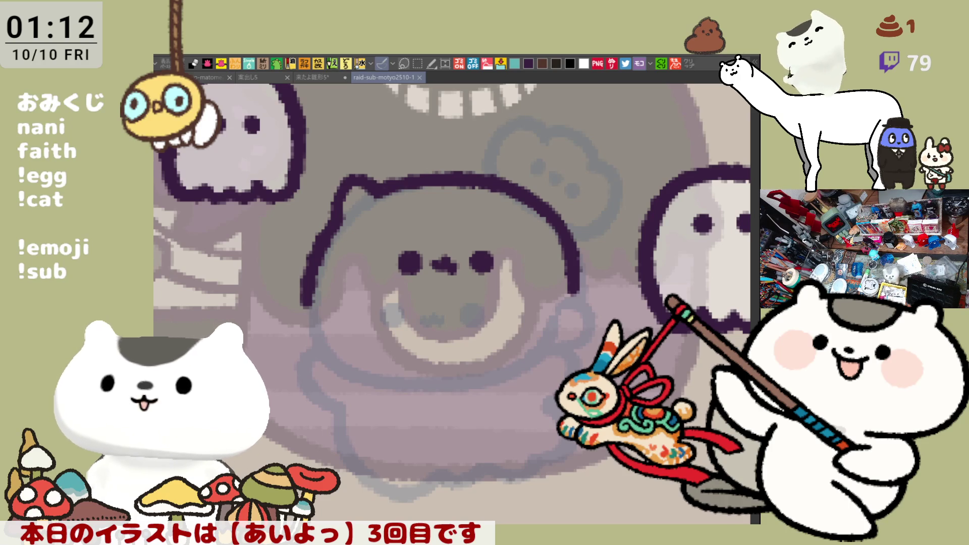
# Shift the canvas to bring the left side of the character's head into view.
pyautogui.moveTo(543, 435); pyautogui.dragTo(588, 427)
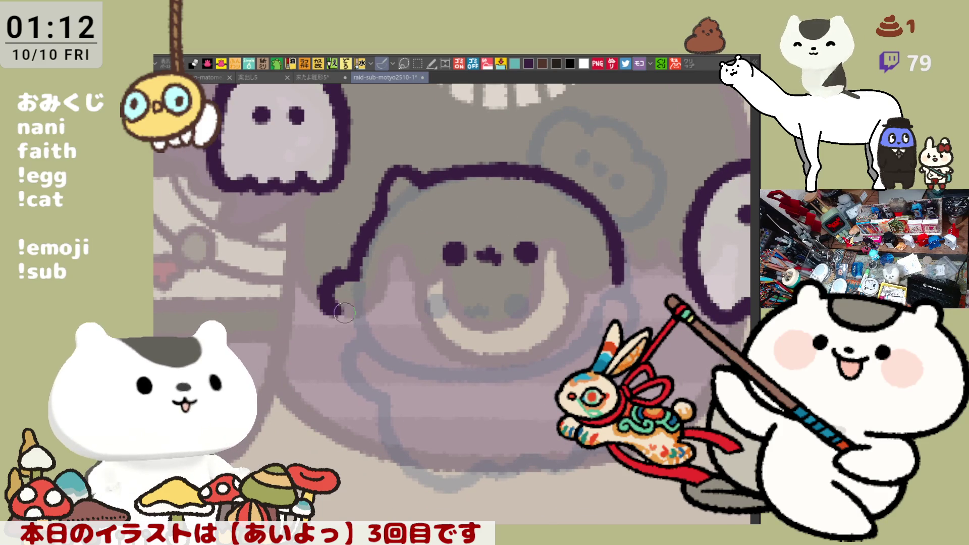
# Extend the left head outline down and ink the hair curl above the head, settling on a lower arc.
pyautogui.moveTo(356, 271); pyautogui.dragTo(347, 292)
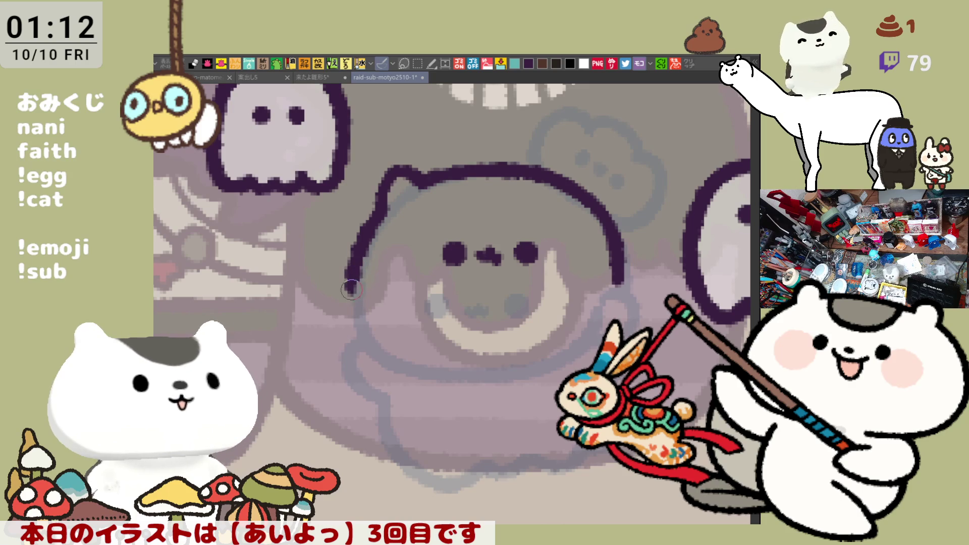
pyautogui.moveTo(520, 163); pyautogui.dragTo(562, 119)
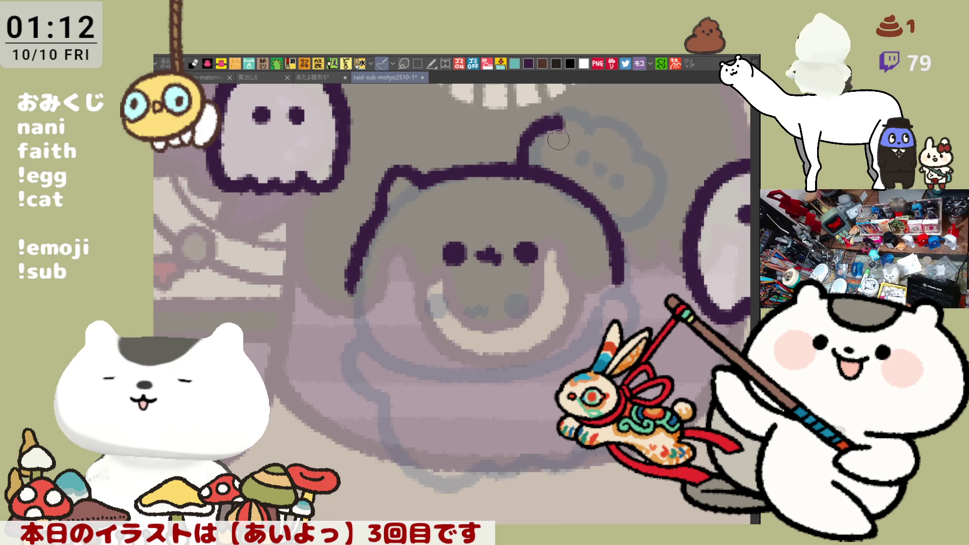
pyautogui.hotkey('ctrl', 'z')
pyautogui.moveTo(520, 162); pyautogui.dragTo(565, 120)
pyautogui.hotkey('ctrl', 'z')
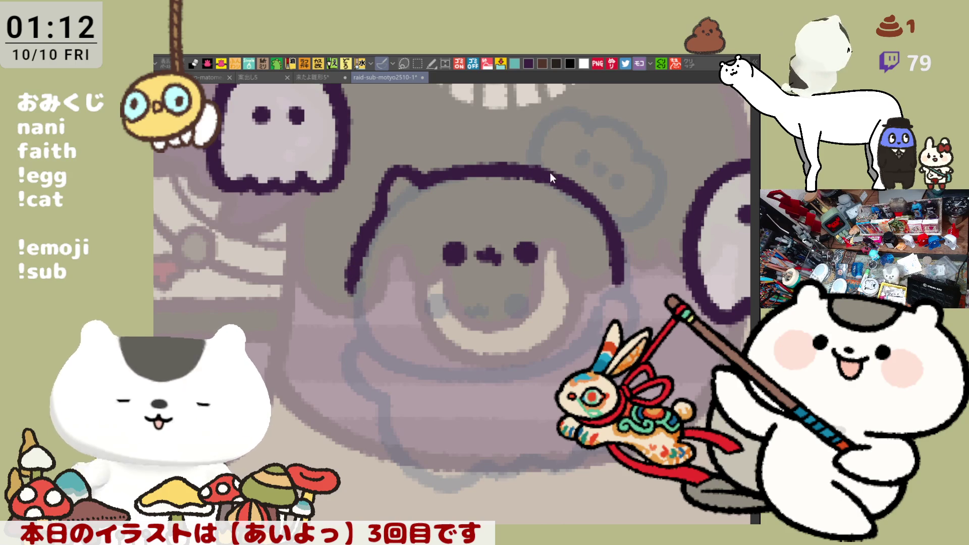
pyautogui.moveTo(523, 162); pyautogui.dragTo(568, 123)
pyautogui.hotkey('ctrl', 'z')
pyautogui.moveTo(524, 160); pyautogui.dragTo(558, 109)
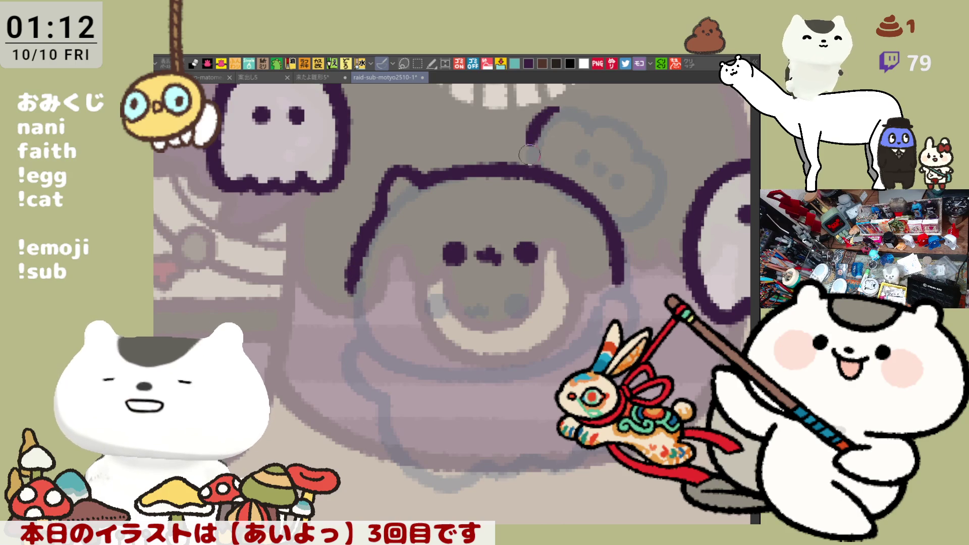
pyautogui.hotkey('ctrl', 'z')
pyautogui.moveTo(515, 162)
pyautogui.mouseDown()
pyautogui.moveTo(523, 134)
pyautogui.moveTo(574, 136)
pyautogui.mouseUp()
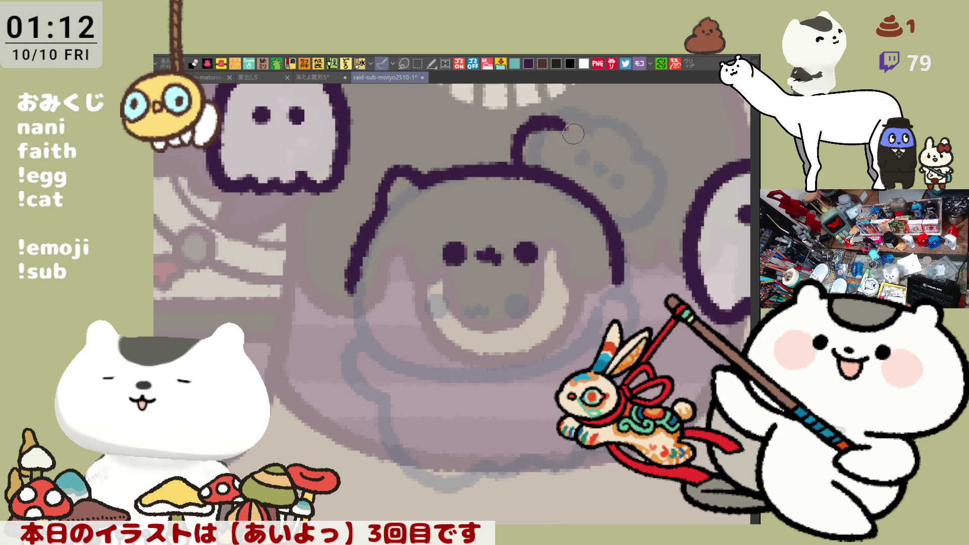
pyautogui.hotkey('ctrl', 'z')
pyautogui.moveTo(502, 148)
pyautogui.mouseDown()
pyautogui.moveTo(525, 127)
pyautogui.moveTo(567, 141)
pyautogui.moveTo(636, 189)
pyautogui.moveTo(655, 209)
pyautogui.moveTo(644, 213)
pyautogui.moveTo(644, 289)
pyautogui.mouseUp()
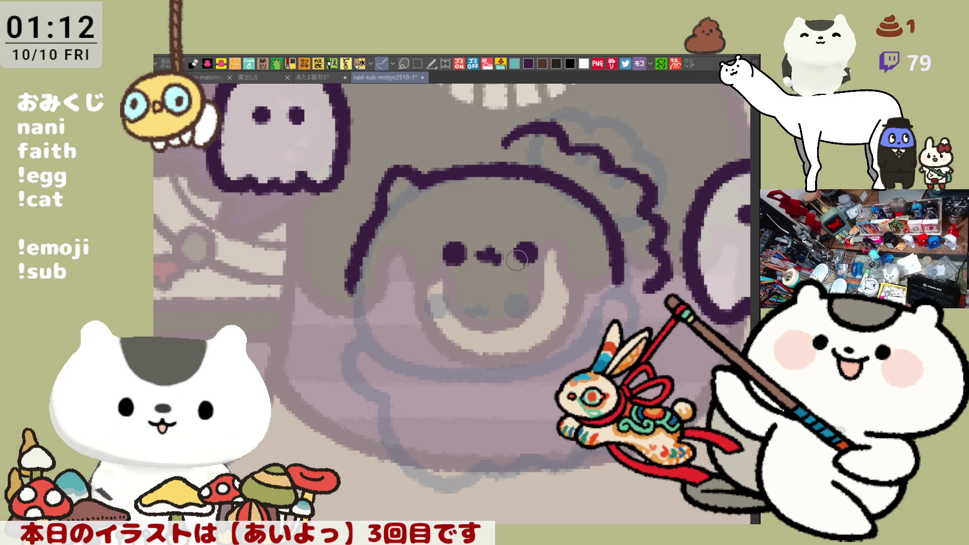
# Dab a short nose mark between the eyes and extend the curly hair stroke at both ends.
pyautogui.moveTo(488, 255); pyautogui.dragTo(485, 259)
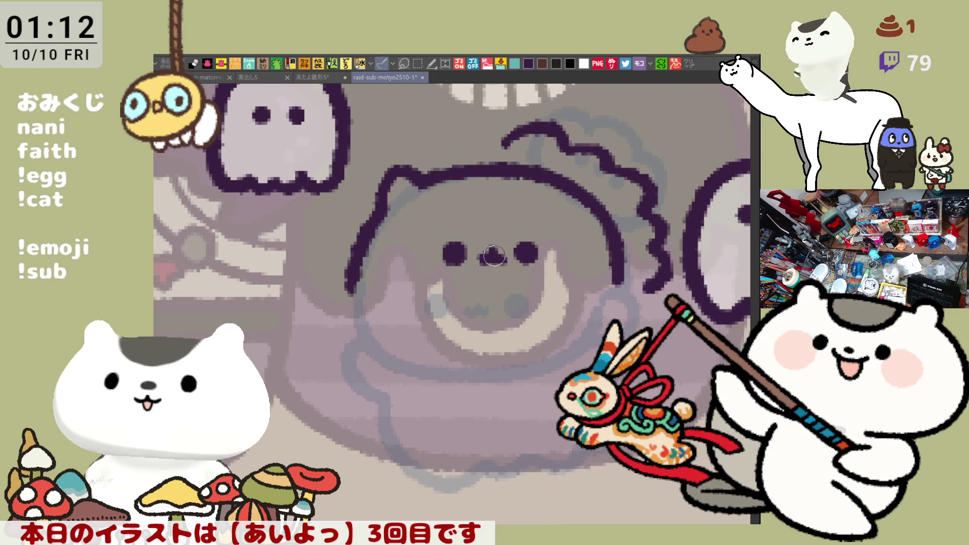
pyautogui.moveTo(476, 255); pyautogui.dragTo(497, 256)
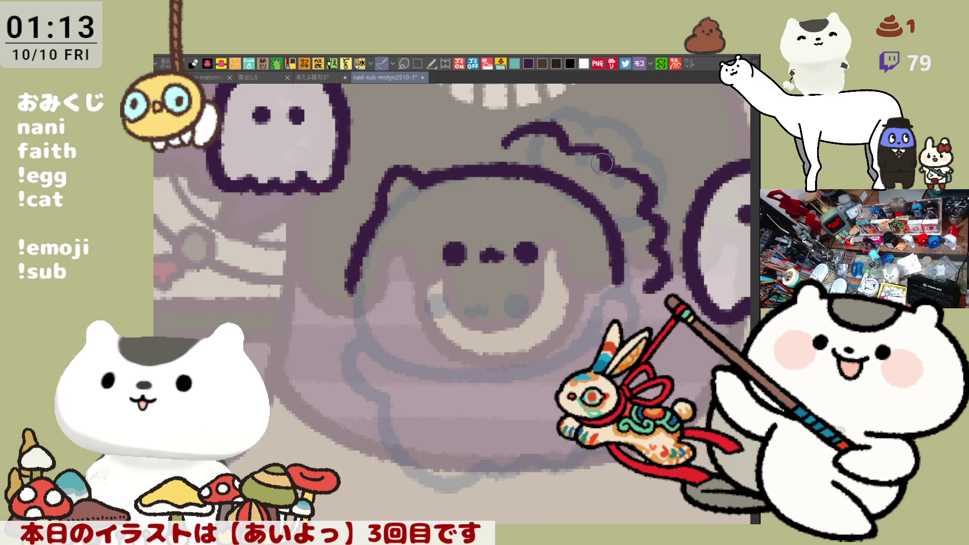
pyautogui.moveTo(570, 143); pyautogui.dragTo(606, 157)
pyautogui.moveTo(474, 140)
pyautogui.mouseDown()
pyautogui.moveTo(503, 143)
pyautogui.moveTo(466, 133)
pyautogui.moveTo(420, 150)
pyautogui.mouseUp()
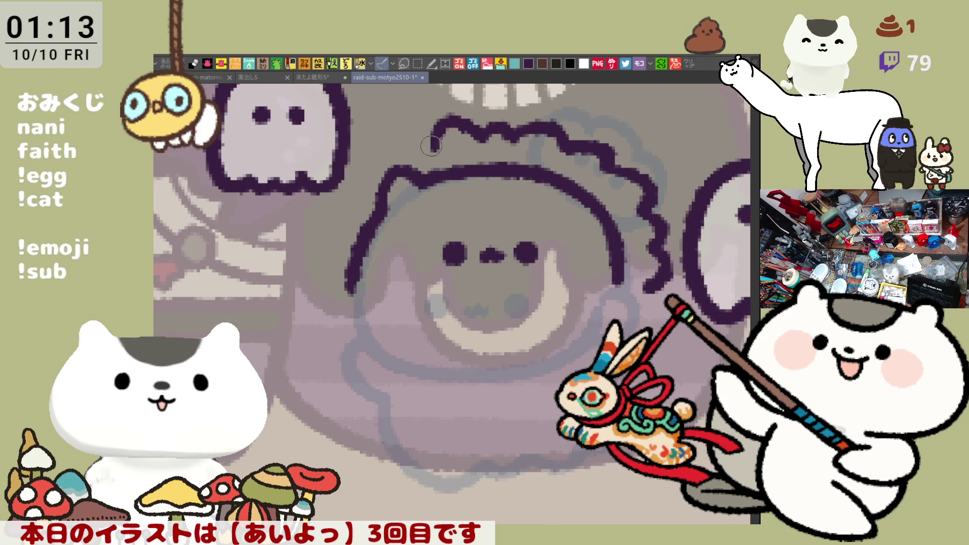
# Redraw the curly hair line over the left of the head until the curve works, filling its gap.
pyautogui.moveTo(363, 184); pyautogui.dragTo(405, 153)
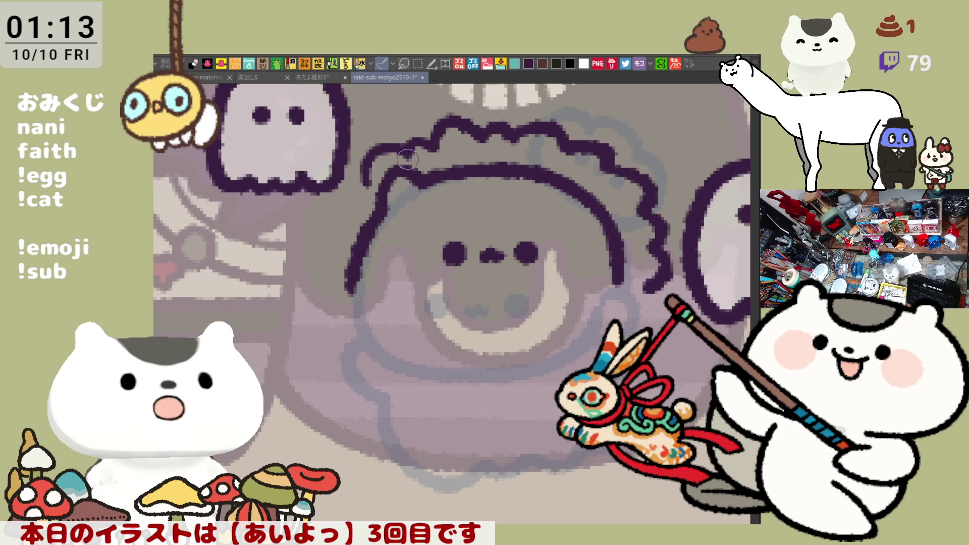
pyautogui.hotkey('ctrl', 'z')
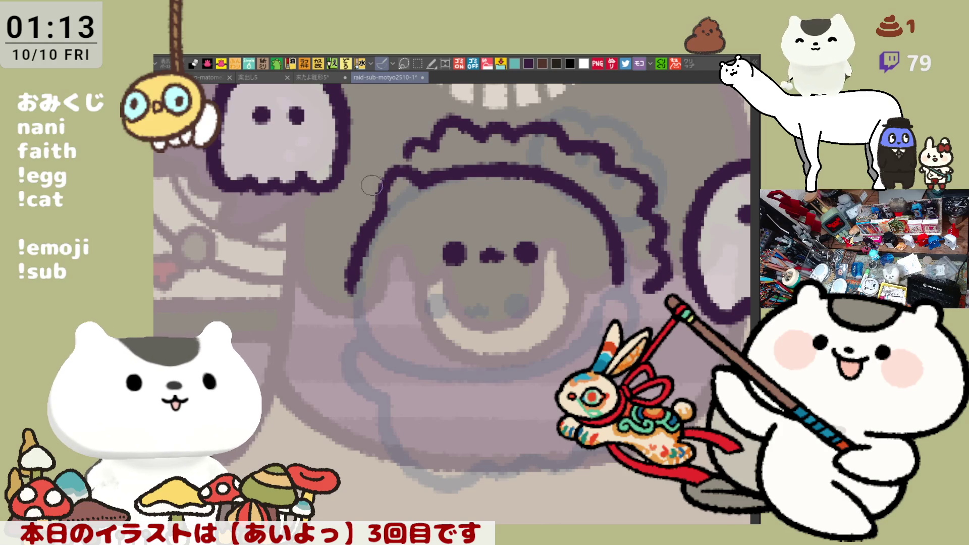
pyautogui.hotkey('ctrl', 'z')
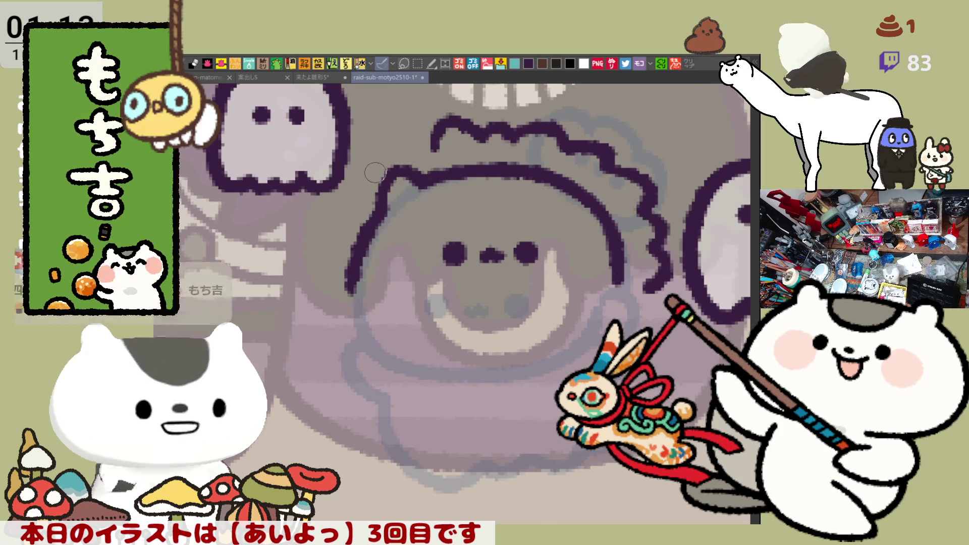
pyautogui.moveTo(361, 189); pyautogui.dragTo(430, 142)
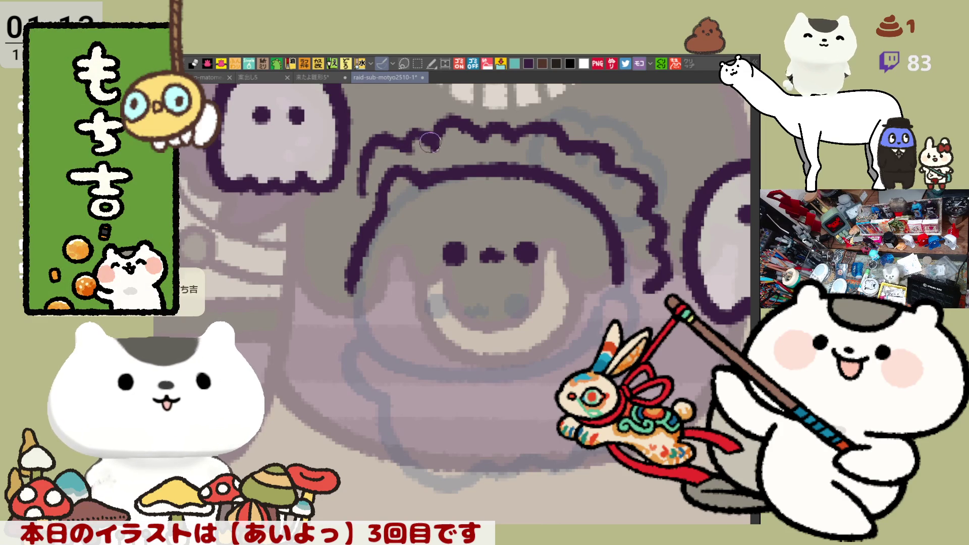
pyautogui.hotkey('ctrl', 'z')
pyautogui.moveTo(356, 192)
pyautogui.mouseDown()
pyautogui.moveTo(376, 152)
pyautogui.moveTo(416, 141)
pyautogui.mouseUp()
pyautogui.hotkey('ctrl', 'z')
pyautogui.moveTo(363, 185)
pyautogui.mouseDown()
pyautogui.moveTo(413, 140)
pyautogui.moveTo(427, 149)
pyautogui.mouseUp()
pyautogui.hotkey('ctrl', 'z')
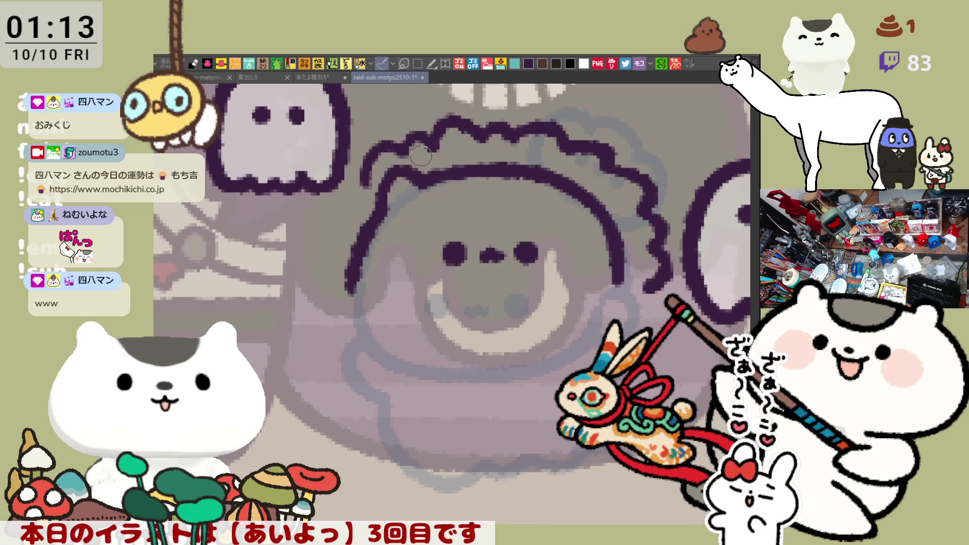
pyautogui.moveTo(403, 152); pyautogui.dragTo(431, 140)
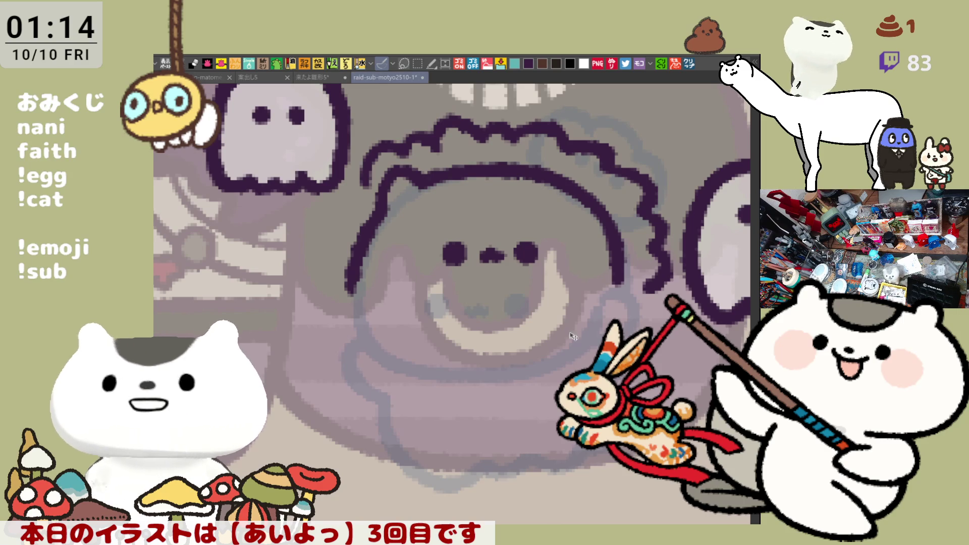
pyautogui.scroll(-2, 387, 305)
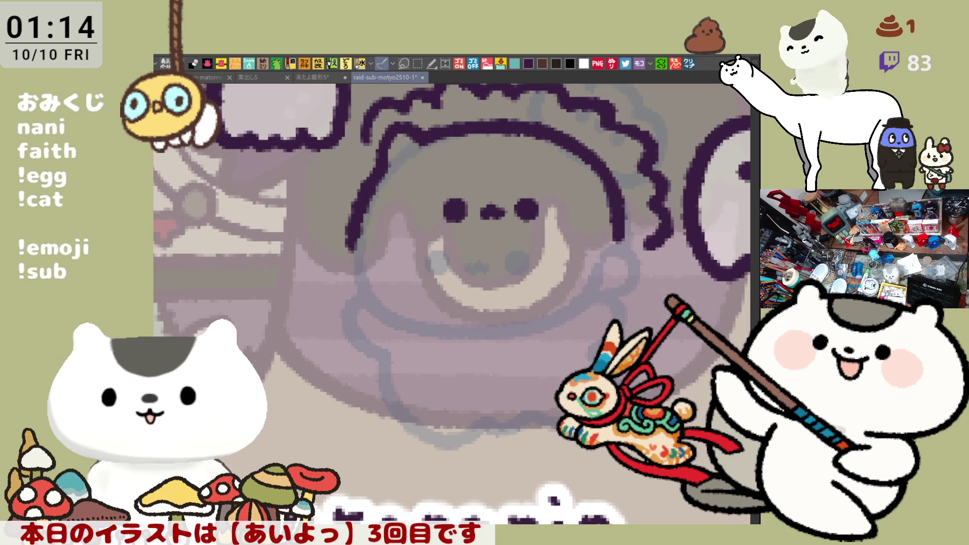
# Ink the face's left outline downward under the curly hair, retrying its lower part.
pyautogui.moveTo(366, 181); pyautogui.dragTo(424, 254)
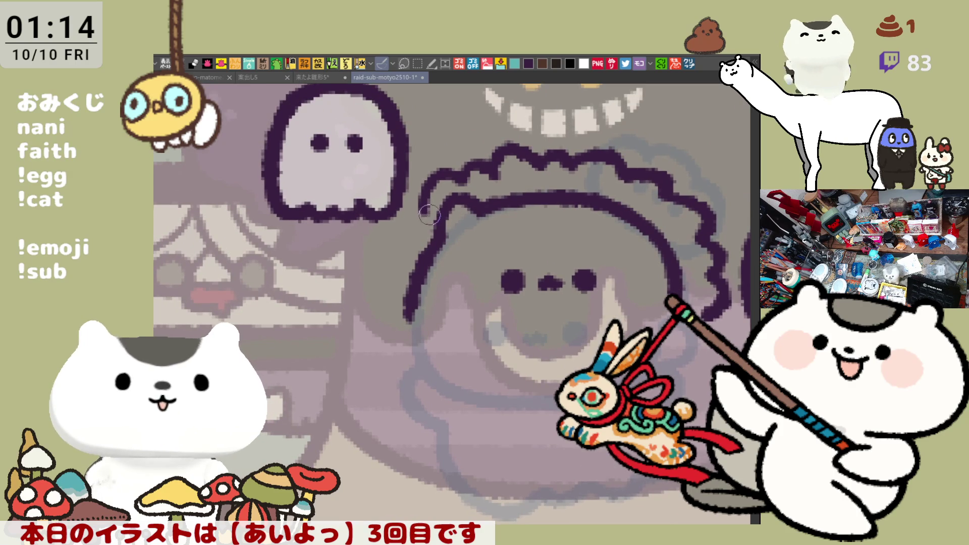
pyautogui.moveTo(394, 246); pyautogui.dragTo(396, 217)
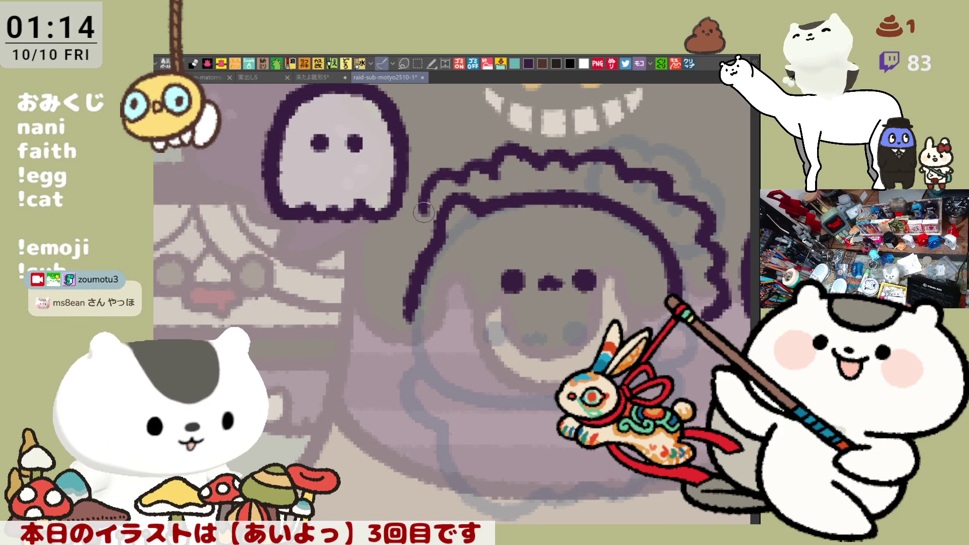
pyautogui.moveTo(402, 246); pyautogui.dragTo(395, 306)
pyautogui.hotkey('ctrl', 'z')
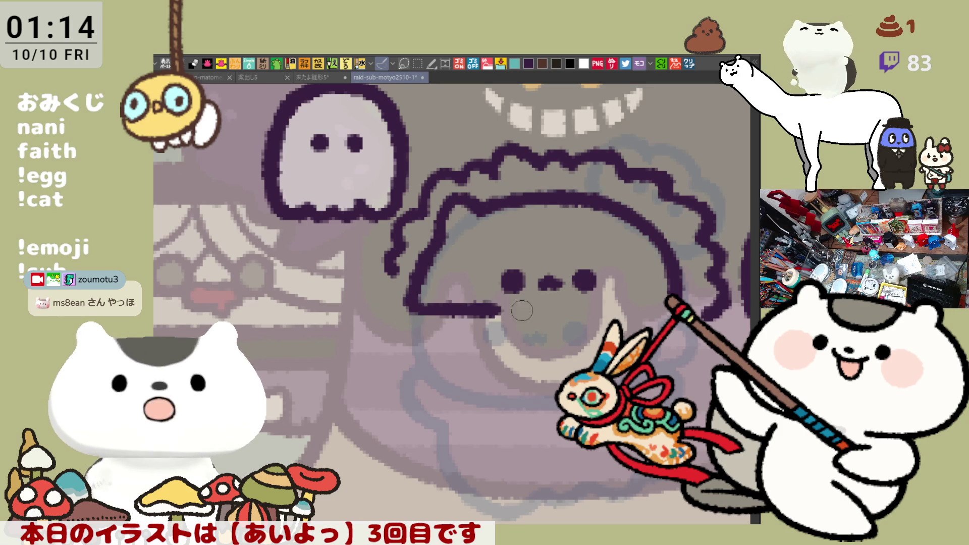
pyautogui.hotkey('ctrl', 'z')
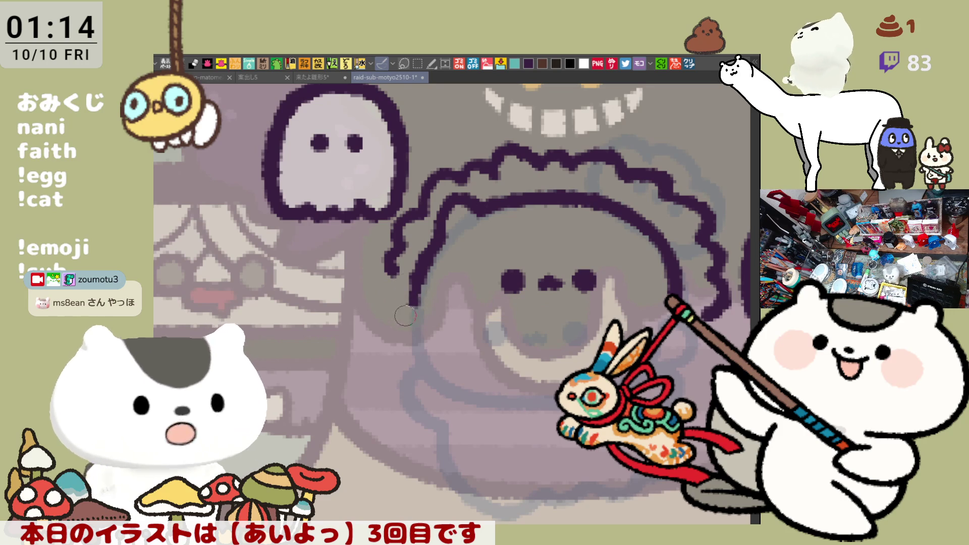
pyautogui.moveTo(414, 279)
pyautogui.mouseDown()
pyautogui.moveTo(415, 306)
pyautogui.moveTo(447, 340)
pyautogui.mouseUp()
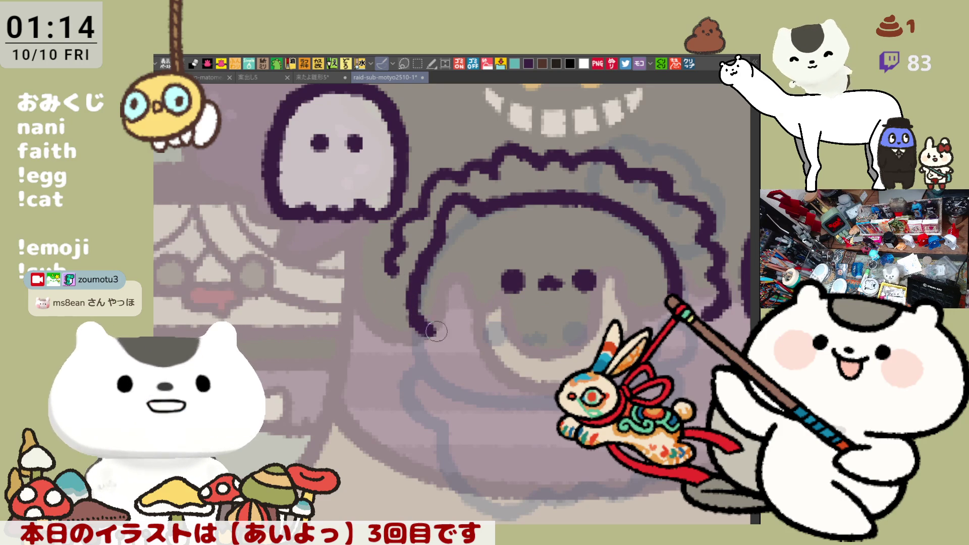
pyautogui.hotkey('ctrl', 'z')
pyautogui.moveTo(414, 267)
pyautogui.mouseDown()
pyautogui.moveTo(426, 335)
pyautogui.moveTo(454, 347)
pyautogui.mouseUp()
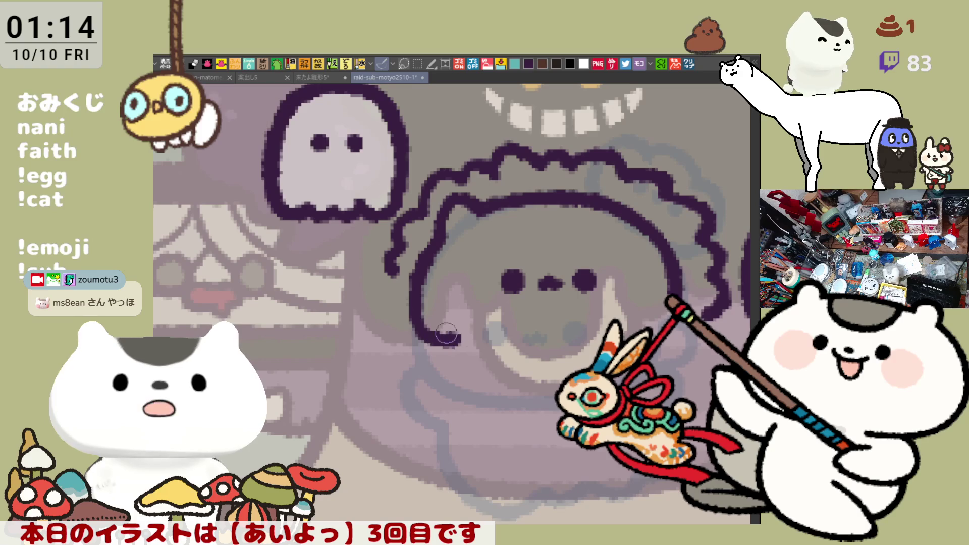
pyautogui.hotkey('ctrl', 'z')
pyautogui.moveTo(414, 266)
pyautogui.mouseDown()
pyautogui.moveTo(438, 350)
pyautogui.moveTo(598, 342)
pyautogui.mouseUp()
pyautogui.hotkey('ctrl', 'z')
pyautogui.hotkey('ctrl', 'z')
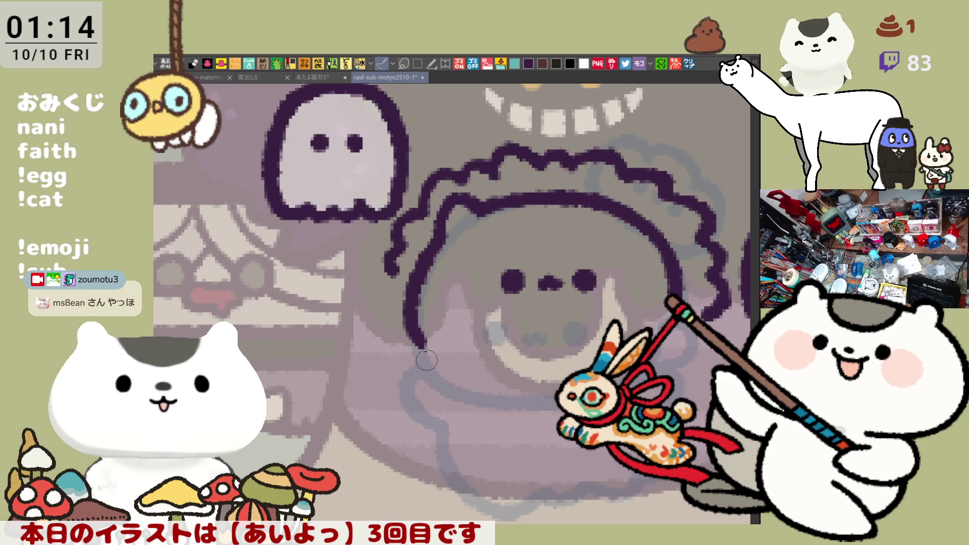
# Draw the face's bottom line toward the right, then view the canvas flipped horizontally.
pyautogui.moveTo(425, 339)
pyautogui.mouseDown()
pyautogui.moveTo(470, 348)
pyautogui.moveTo(542, 342)
pyautogui.mouseUp()
pyautogui.hotkey('ctrl', 'z')
pyautogui.hotkey('ctrl', 'z')
pyautogui.moveTo(417, 337)
pyautogui.mouseDown()
pyautogui.moveTo(499, 364)
pyautogui.moveTo(606, 343)
pyautogui.mouseUp()
pyautogui.hotkey('ctrl', 'z')
pyautogui.moveTo(497, 349); pyautogui.dragTo(663, 345)
pyautogui.hotkey('ctrl', 'z')
pyautogui.press('h')
pyautogui.moveTo(250, 199); pyautogui.dragTo(347, 275)
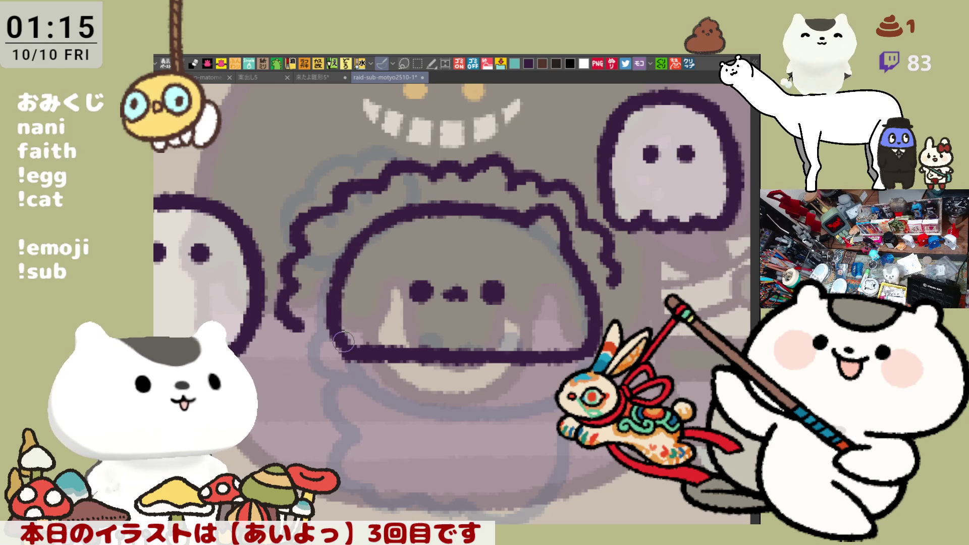
# Attempt the face's left side from the top arc in the mirrored view, undoing each failed stroke.
pyautogui.moveTo(382, 221); pyautogui.dragTo(322, 345)
pyautogui.hotkey('ctrl', 'z')
pyautogui.moveTo(382, 221); pyautogui.dragTo(322, 323)
pyautogui.hotkey('ctrl', 'z')
pyautogui.moveTo(383, 222); pyautogui.dragTo(318, 318)
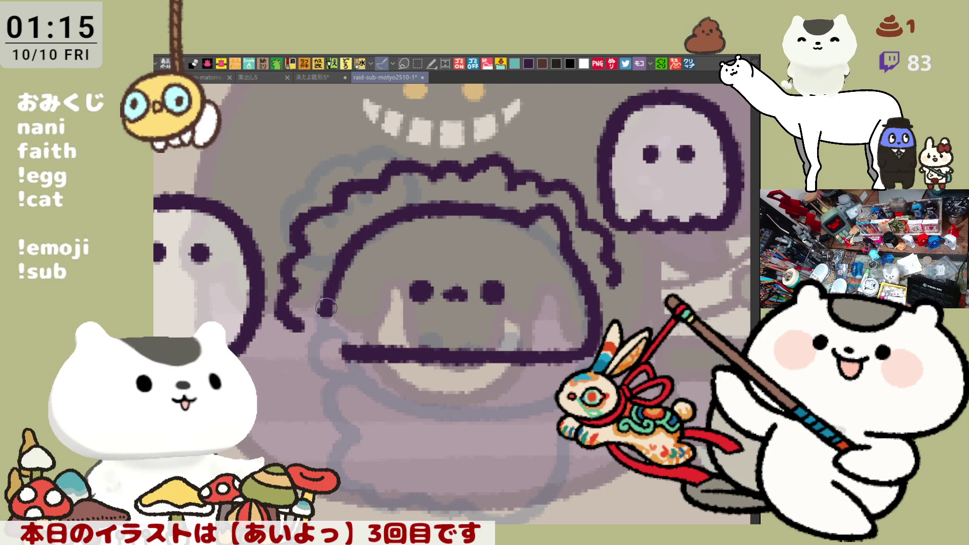
pyautogui.hotkey('ctrl', 'z')
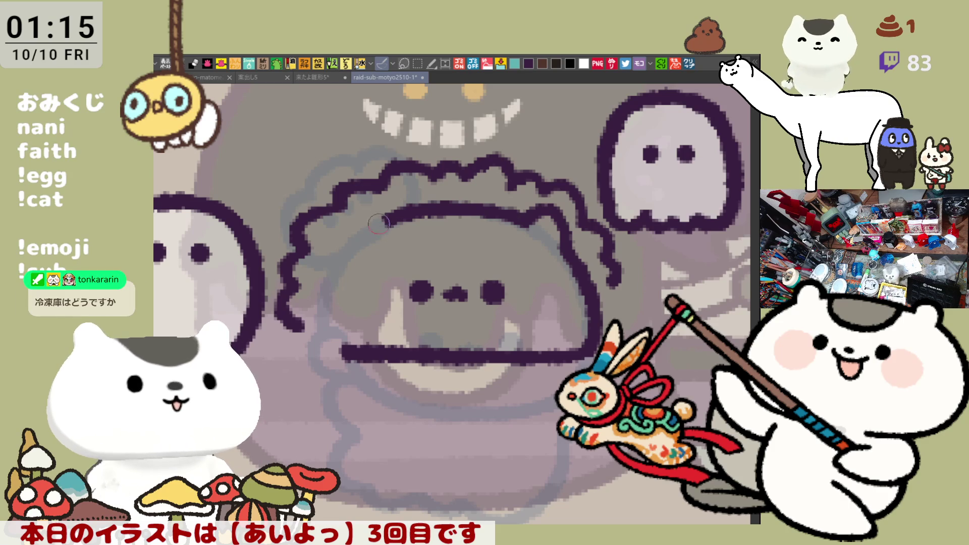
pyautogui.moveTo(356, 233)
pyautogui.mouseDown()
pyautogui.moveTo(388, 213)
pyautogui.moveTo(319, 340)
pyautogui.mouseUp()
pyautogui.hotkey('ctrl', 'z')
pyautogui.moveTo(362, 229); pyautogui.dragTo(326, 330)
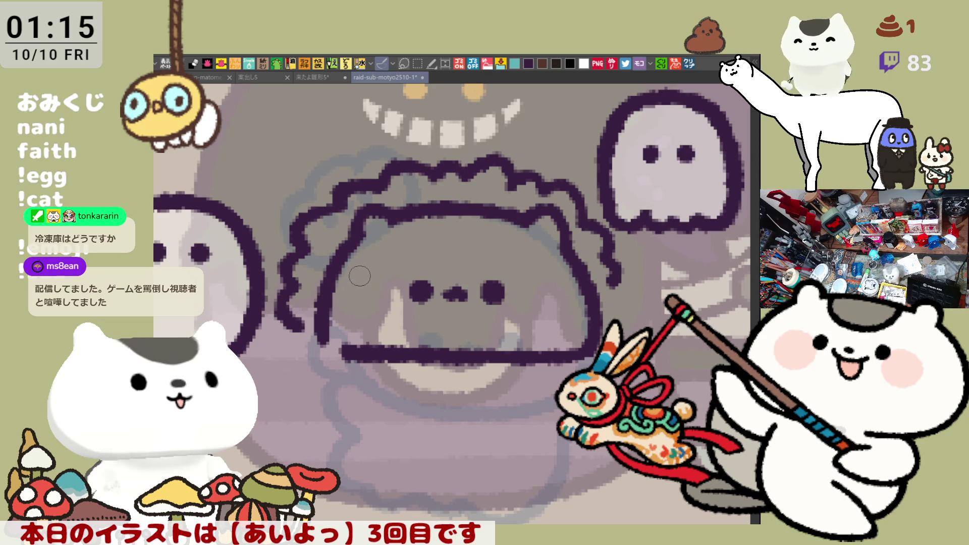
pyautogui.hotkey('ctrl', 'z')
# Redraw the left outline down to the bottom line, then flip the view back to normal.
pyautogui.moveTo(362, 229); pyautogui.dragTo(333, 343)
pyautogui.hotkey('ctrl', 'z')
pyautogui.moveTo(362, 229); pyautogui.dragTo(348, 353)
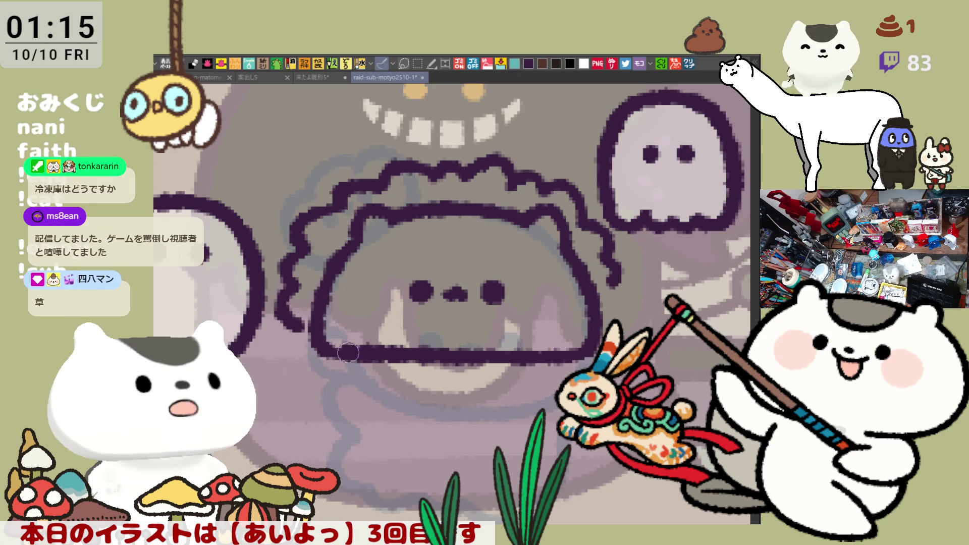
pyautogui.hotkey('ctrl', 'z')
pyautogui.moveTo(362, 229); pyautogui.dragTo(347, 353)
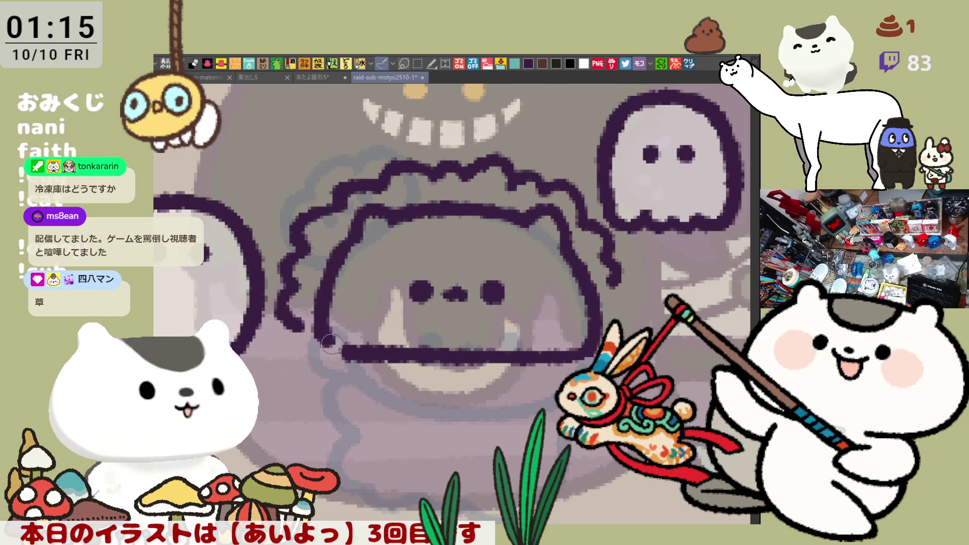
pyautogui.hotkey('ctrl', 'z')
pyautogui.moveTo(362, 229)
pyautogui.mouseDown()
pyautogui.moveTo(340, 261)
pyautogui.moveTo(347, 350)
pyautogui.mouseUp()
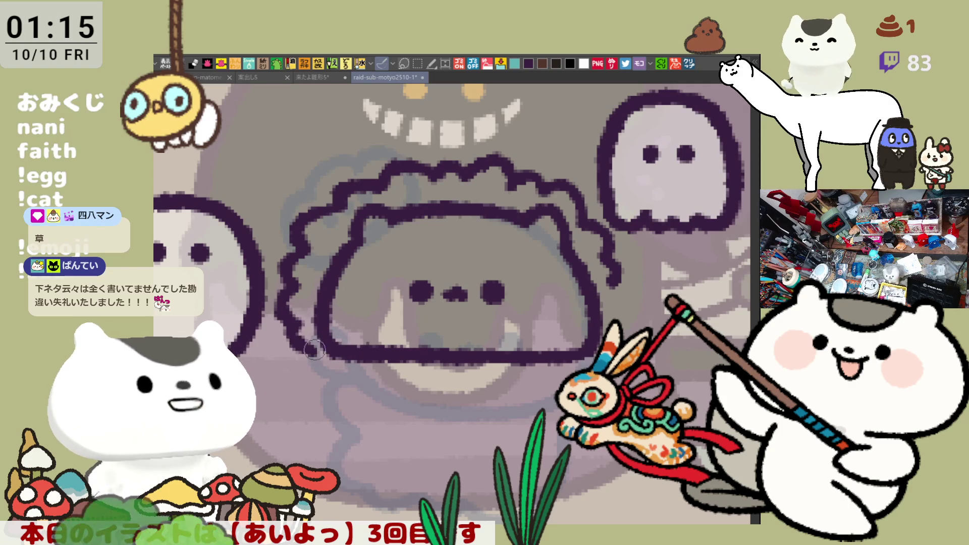
pyautogui.moveTo(295, 321); pyautogui.dragTo(305, 332)
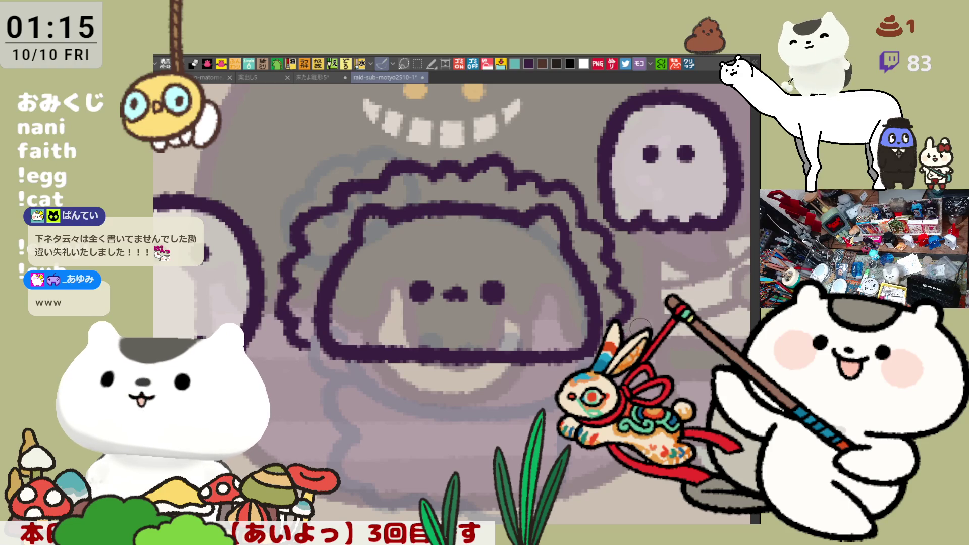
pyautogui.press('Right')
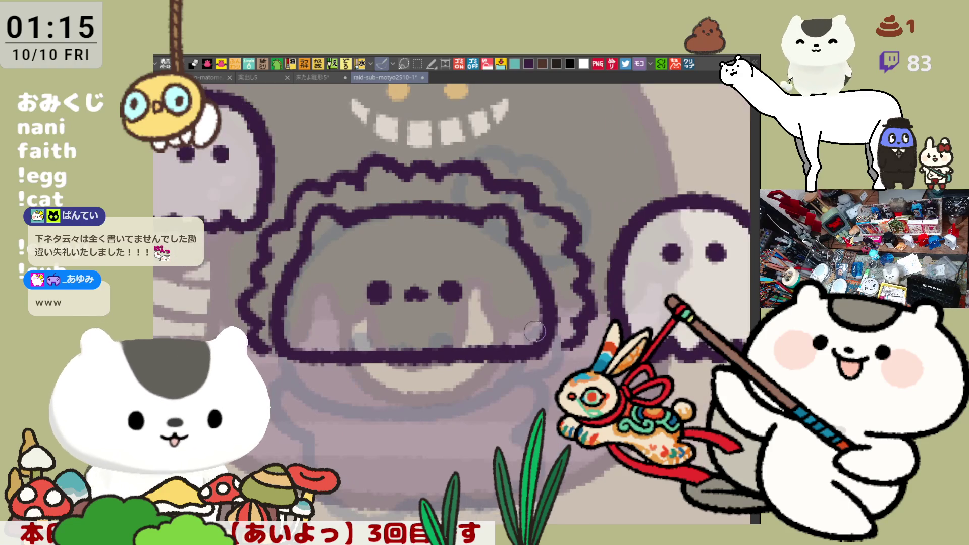
# Trim the bottom line's left end and try curved joins to the left outline.
pyautogui.moveTo(280, 347); pyautogui.dragTo(293, 348)
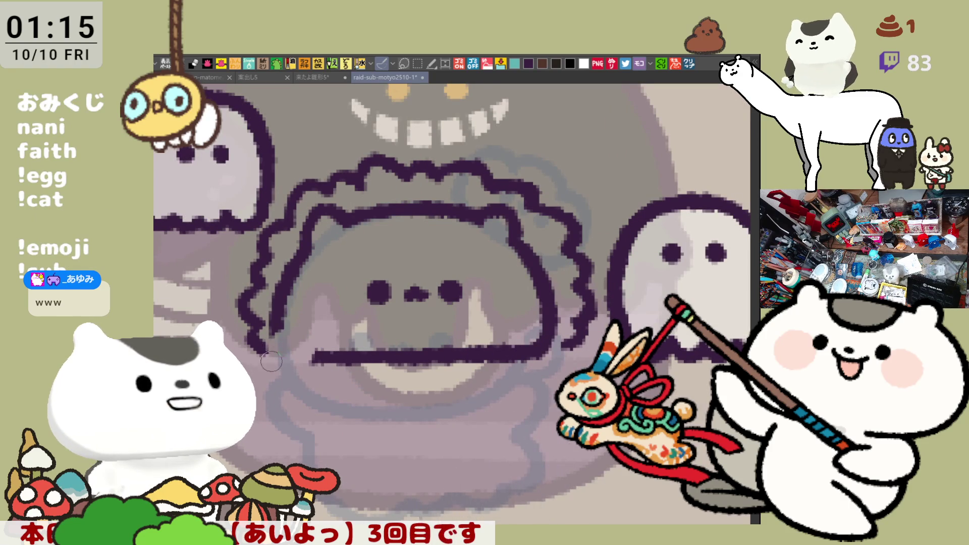
pyautogui.moveTo(270, 351)
pyautogui.mouseDown()
pyautogui.moveTo(302, 341)
pyautogui.moveTo(326, 356)
pyautogui.moveTo(272, 334)
pyautogui.moveTo(307, 345)
pyautogui.mouseUp()
pyautogui.hotkey('ctrl', 'z')
pyautogui.hotkey('ctrl', 'z')
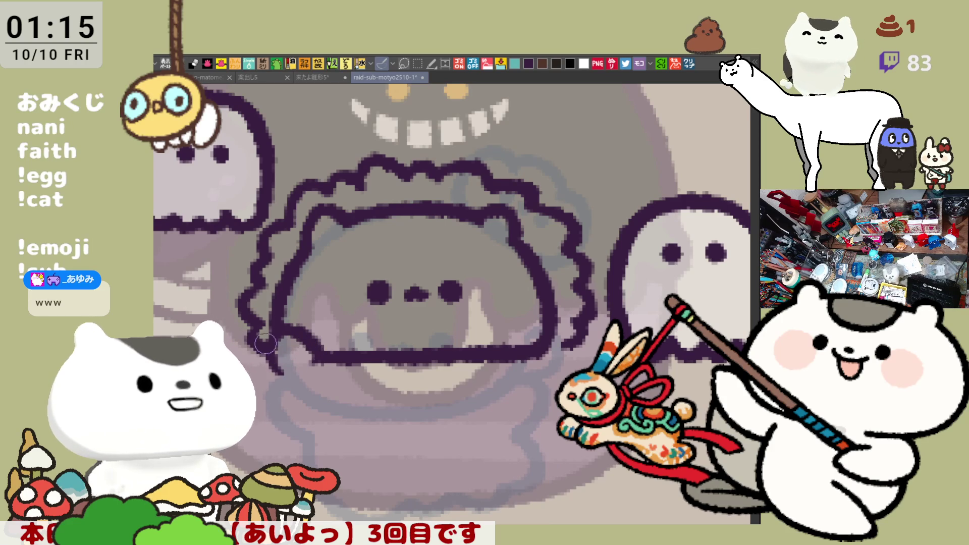
pyautogui.hotkey('ctrl', 'z')
pyautogui.moveTo(273, 337); pyautogui.dragTo(321, 352)
pyautogui.hotkey('ctrl', 'z')
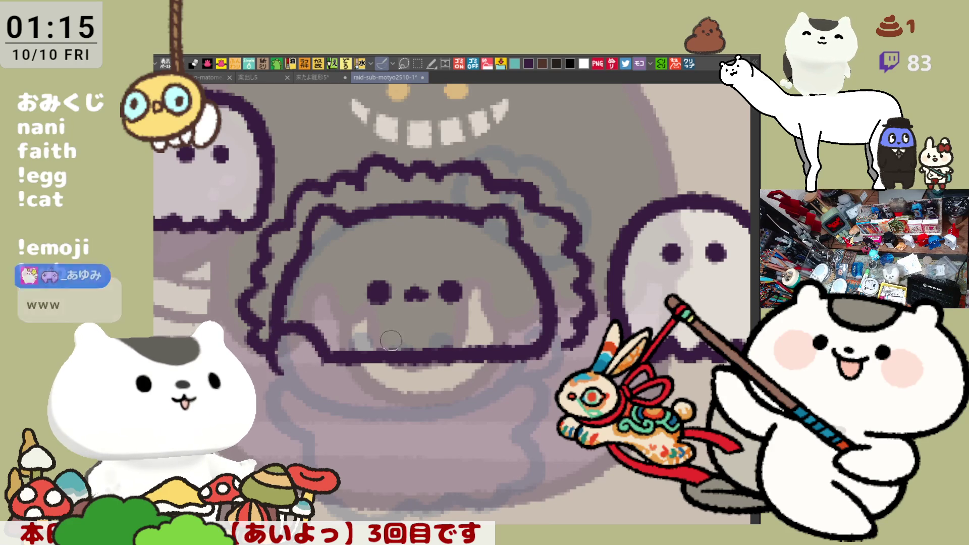
# Join the bottom line's right end to the right outline, then bring up the plush puppet reference photo.
pyautogui.hotkey('ctrl', 'z')
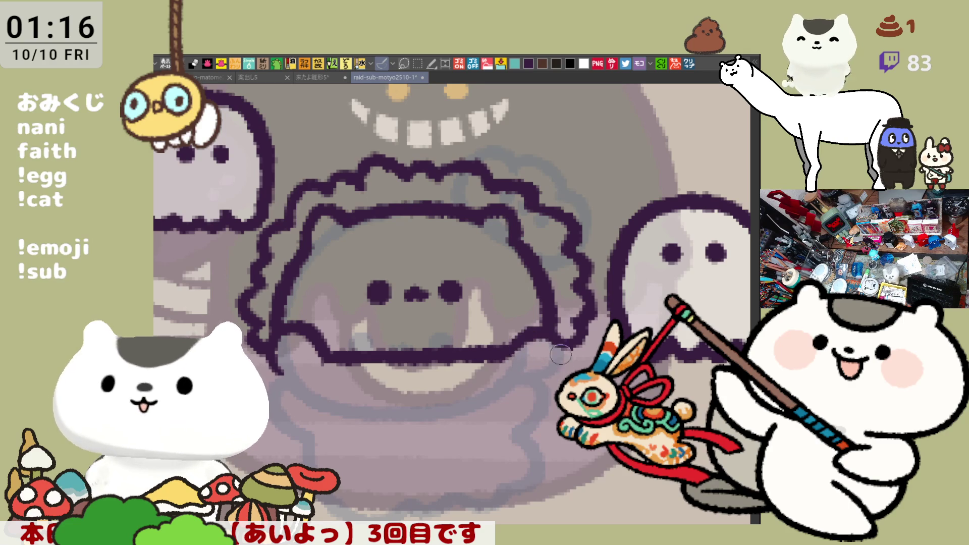
pyautogui.moveTo(514, 353); pyautogui.dragTo(560, 334)
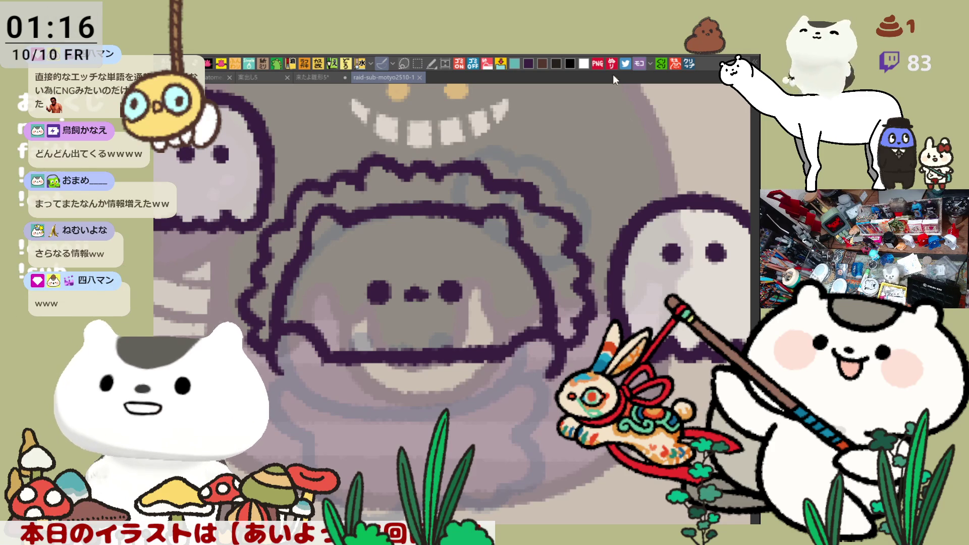
pyautogui.click(689, 63)
pyautogui.scroll(2, 411, 421)
pyautogui.scroll(-1, 402, 409)
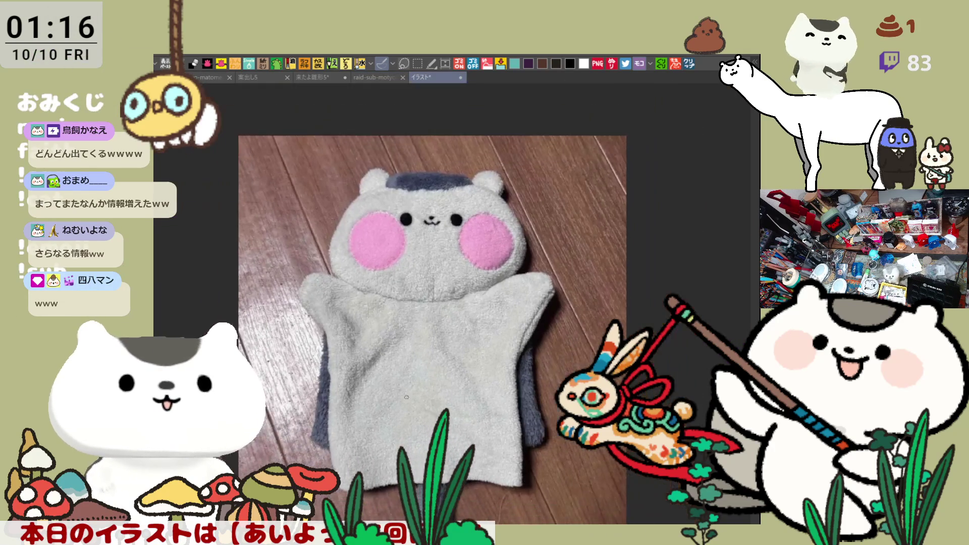
pyautogui.scroll(1, 391, 390)
pyautogui.scroll(2, 377, 366)
pyautogui.scroll(-2, 390, 349)
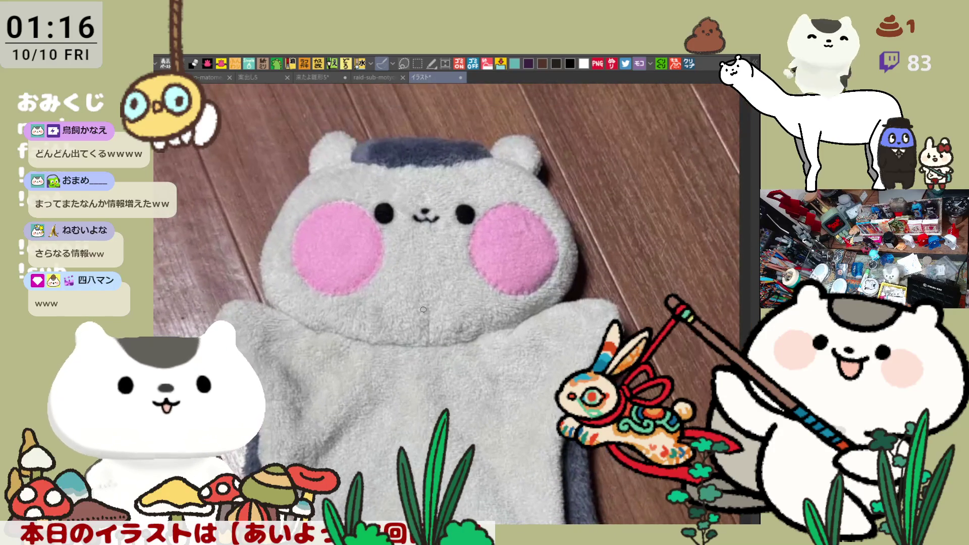
pyautogui.scroll(2, 417, 308)
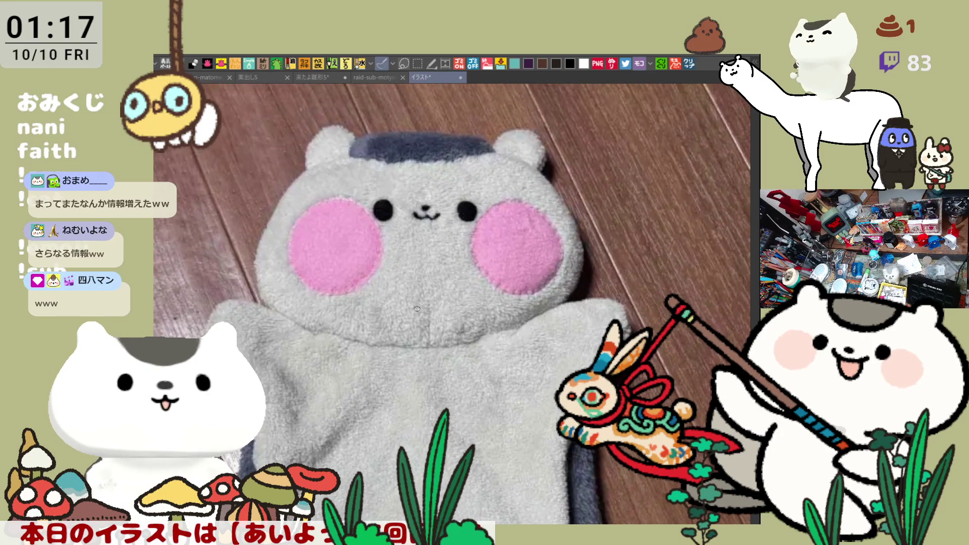
pyautogui.scroll(-1, 417, 308)
pyautogui.scroll(-1, 418, 308)
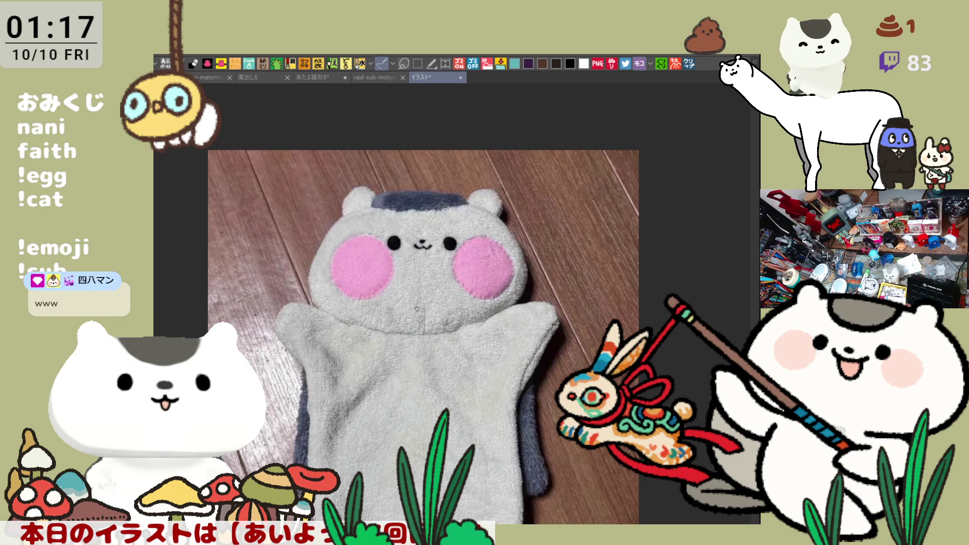
pyautogui.scroll(-1, 417, 309)
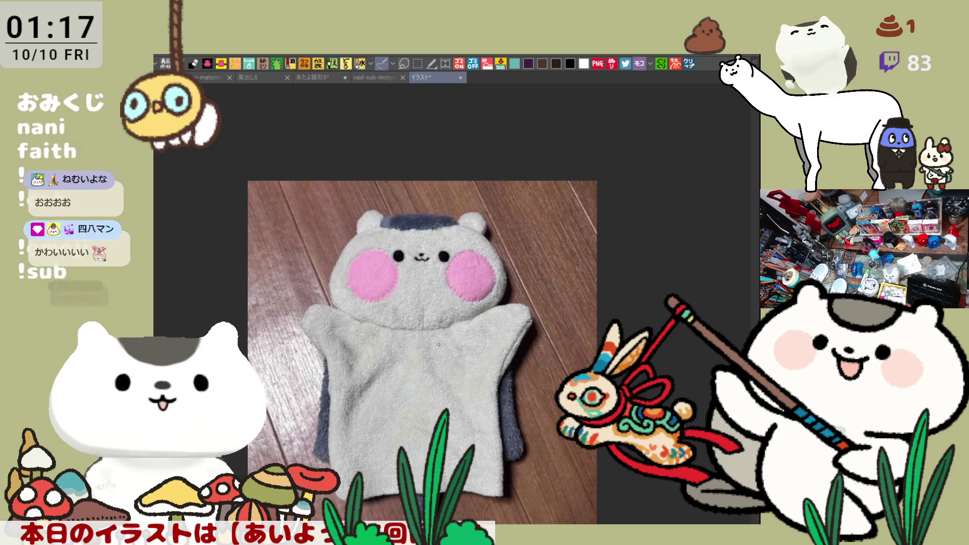
pyautogui.scroll(1, 438, 344)
pyautogui.scroll(1, 439, 344)
pyautogui.scroll(1, 439, 345)
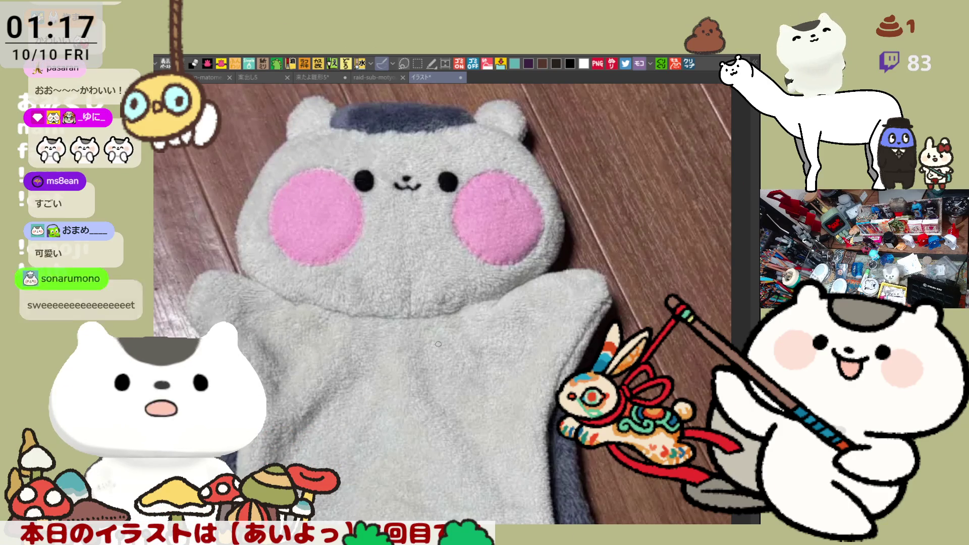
pyautogui.scroll(-1, 438, 344)
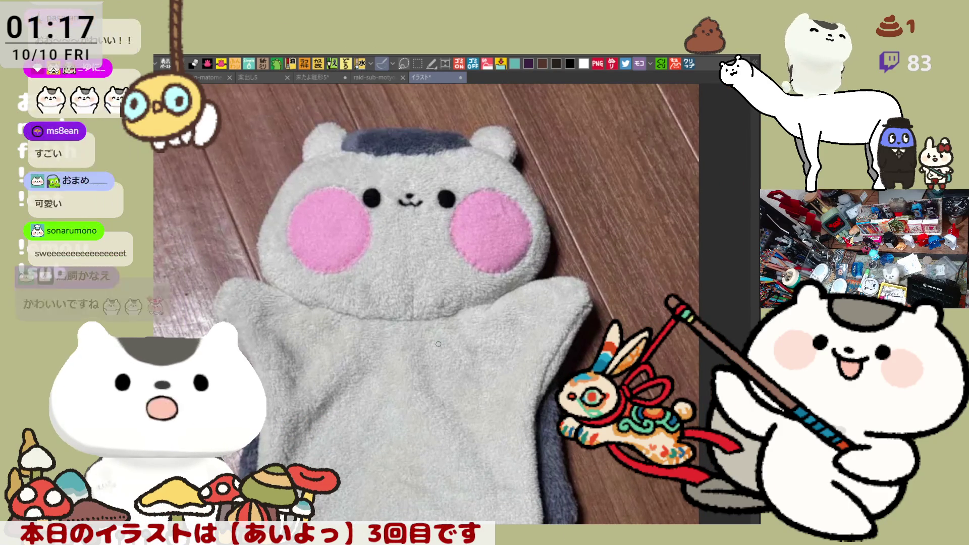
pyautogui.scroll(1, 438, 345)
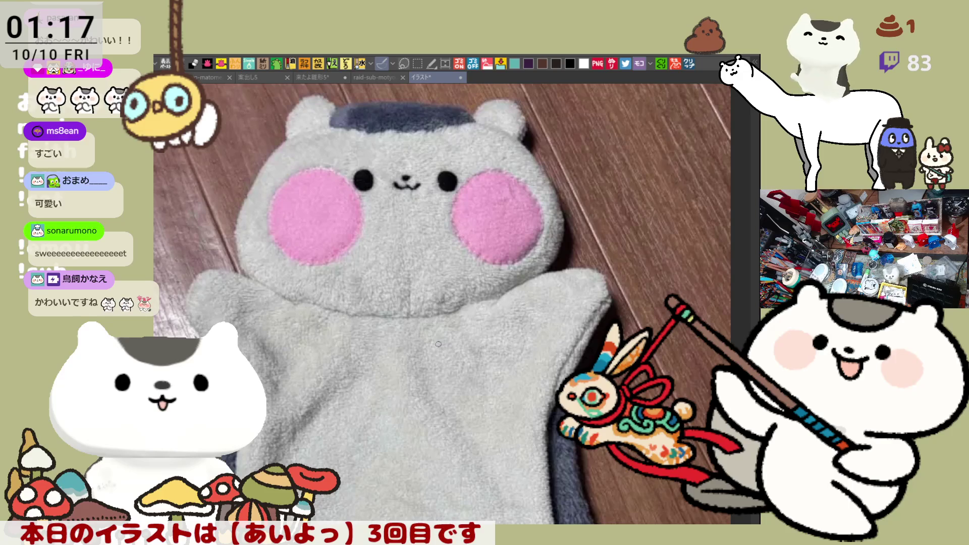
pyautogui.scroll(2, 436, 331)
pyautogui.scroll(1, 432, 303)
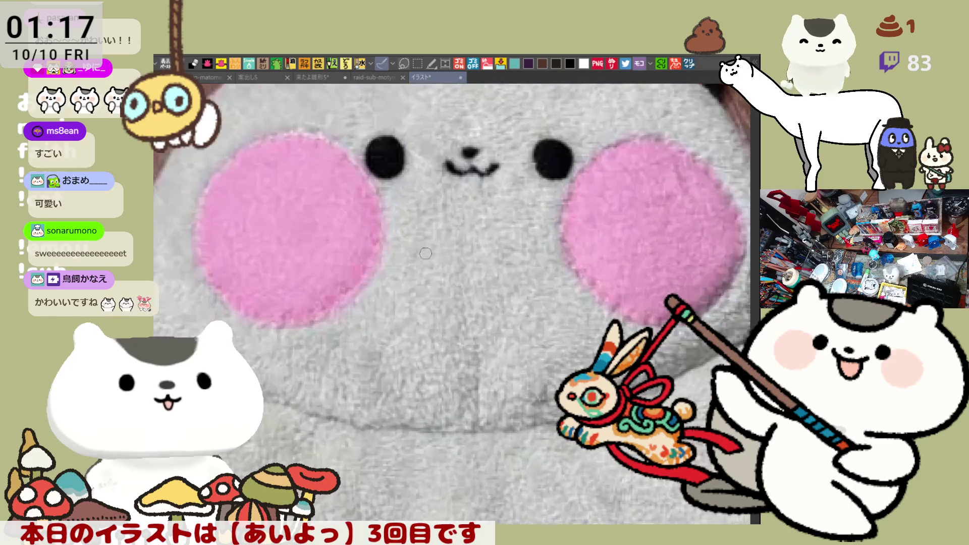
pyautogui.scroll(1, 425, 254)
pyautogui.scroll(-2, 426, 253)
pyautogui.scroll(-1, 426, 254)
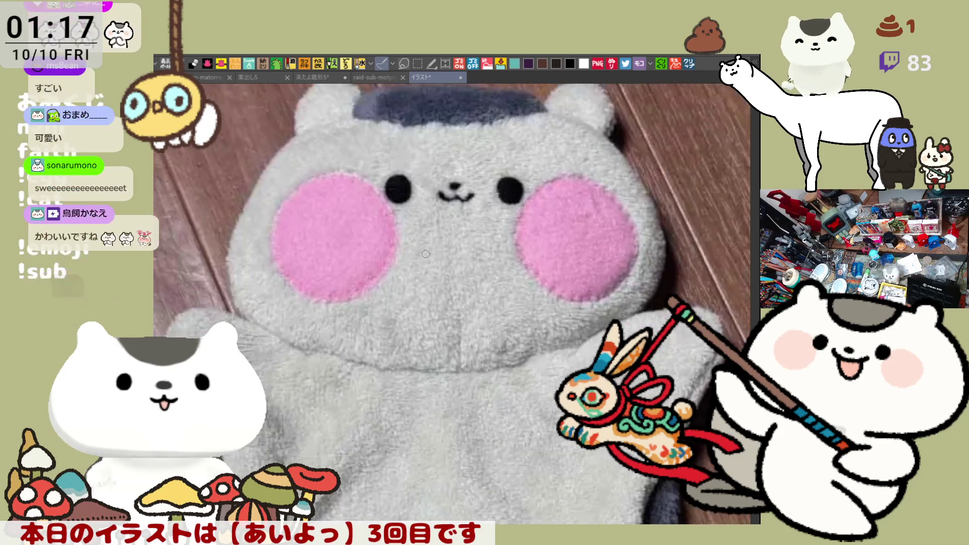
pyautogui.scroll(-1, 426, 253)
pyautogui.scroll(-1, 426, 253)
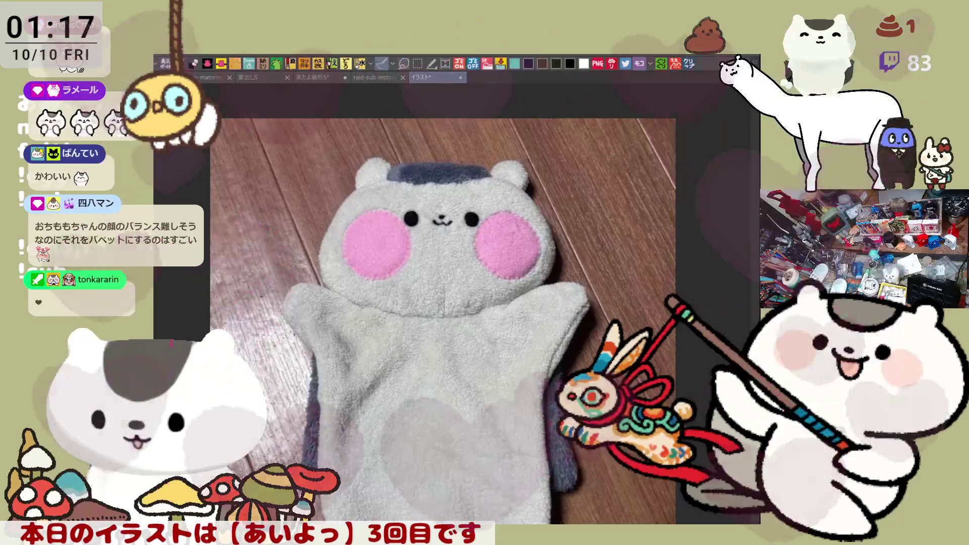
pyautogui.scroll(1, 333, 303)
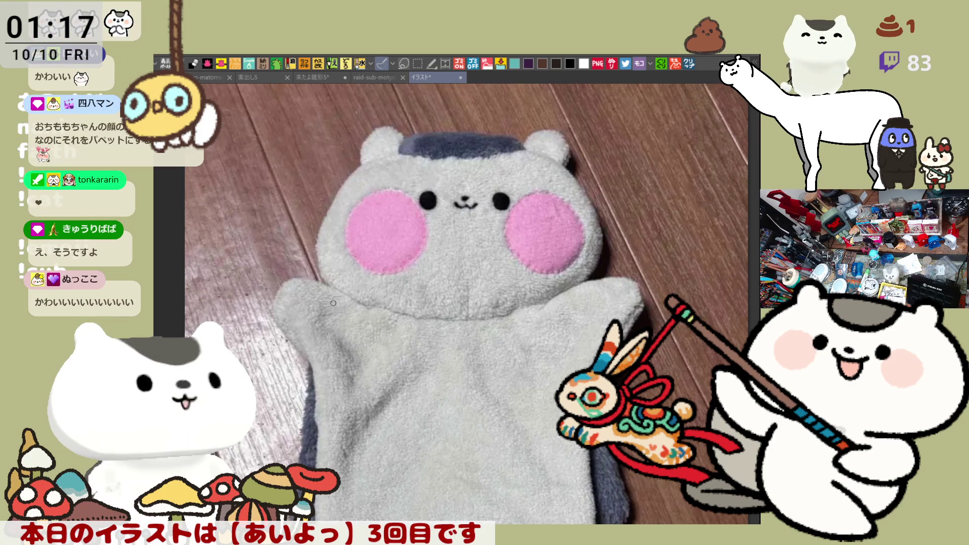
pyautogui.scroll(2, 333, 303)
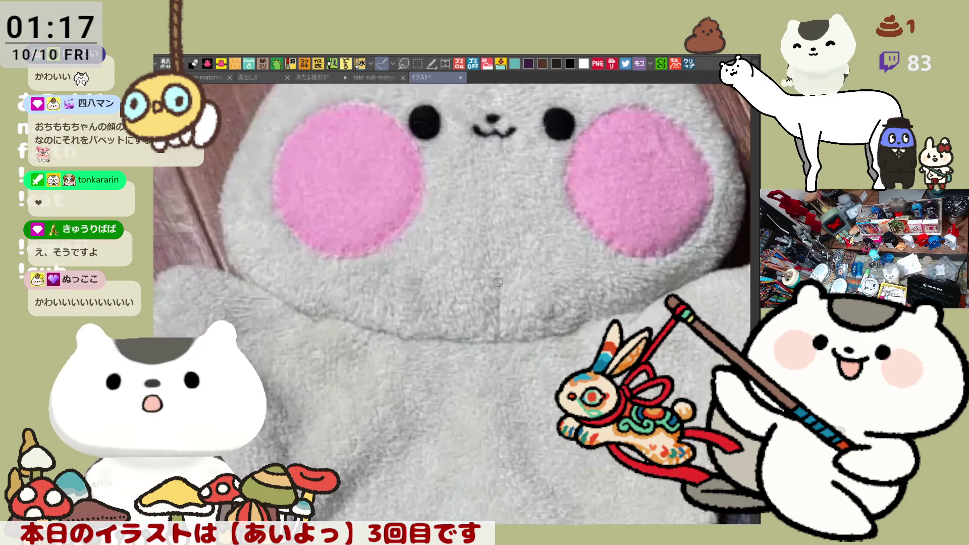
pyautogui.scroll(-3, 497, 283)
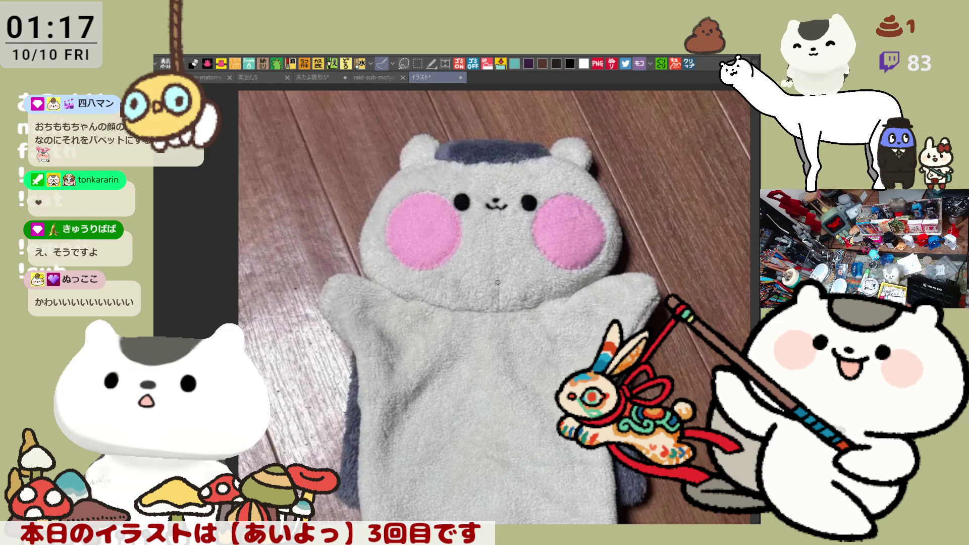
pyautogui.scroll(1, 498, 283)
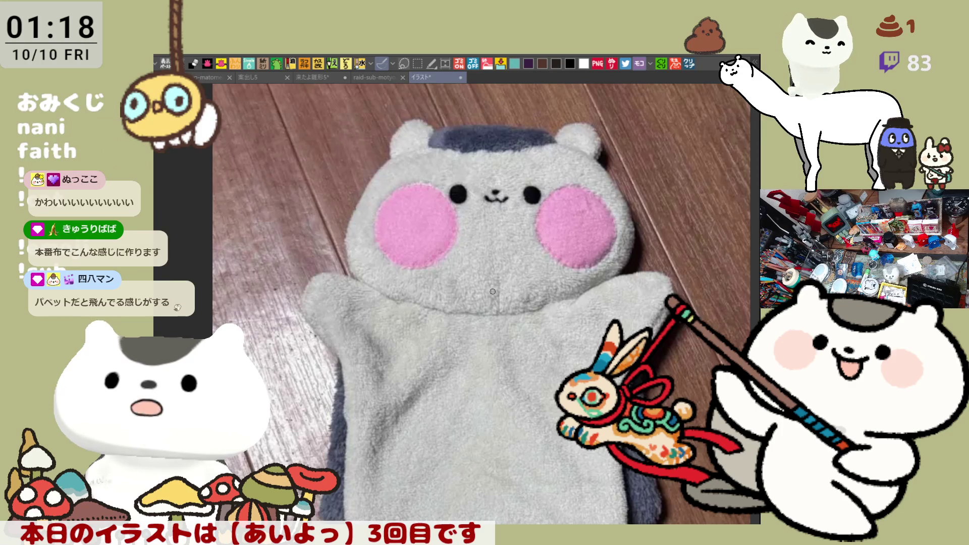
pyautogui.scroll(-2, 492, 291)
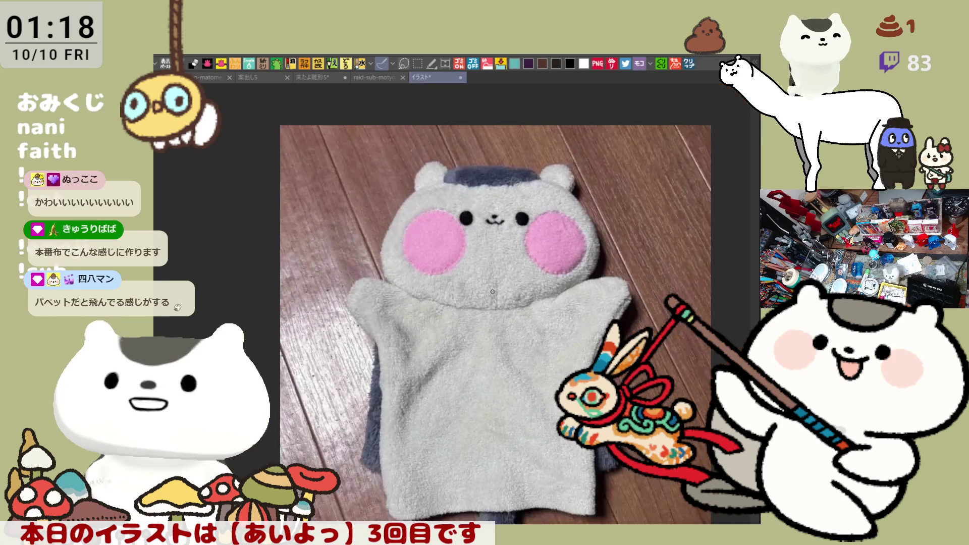
pyautogui.scroll(-2, 492, 291)
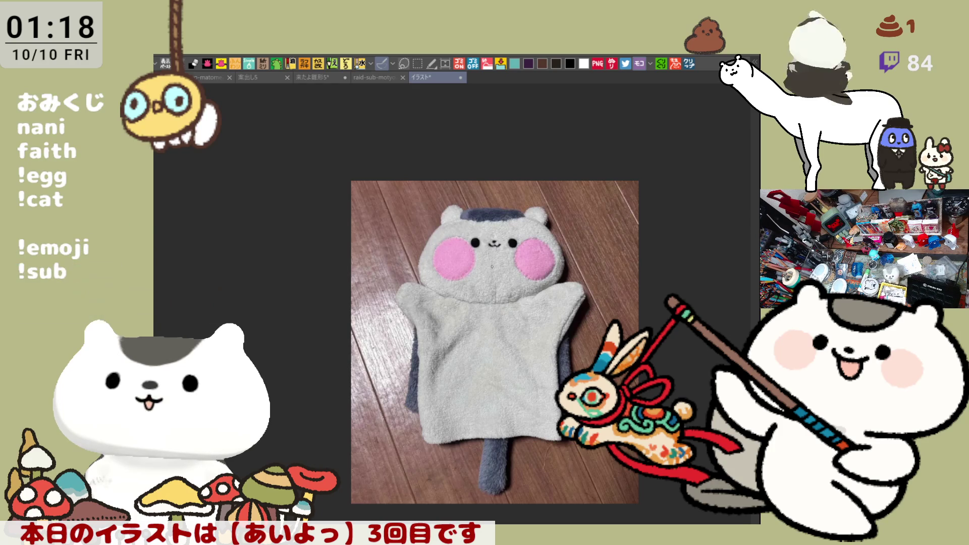
pyautogui.scroll(3, 486, 266)
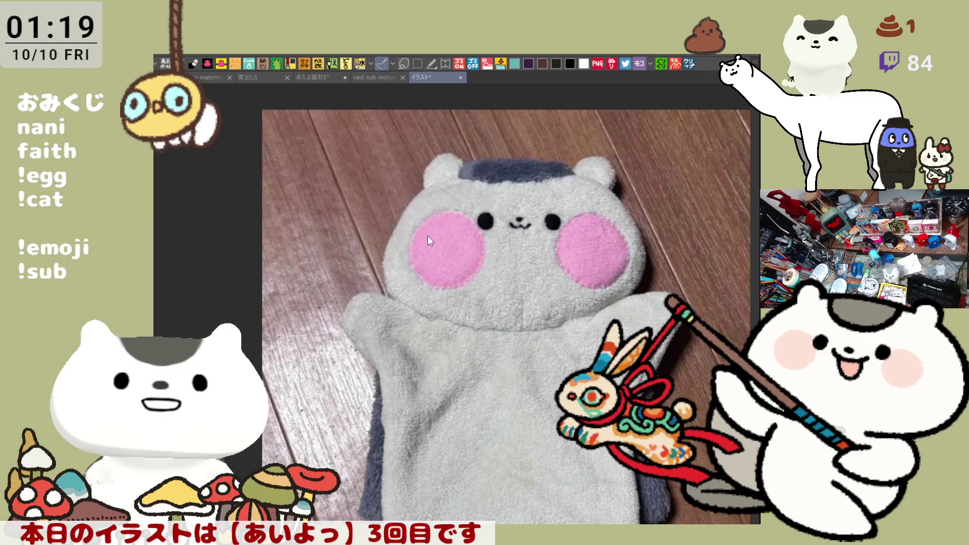
pyautogui.hotkey('ctrl', 'w')
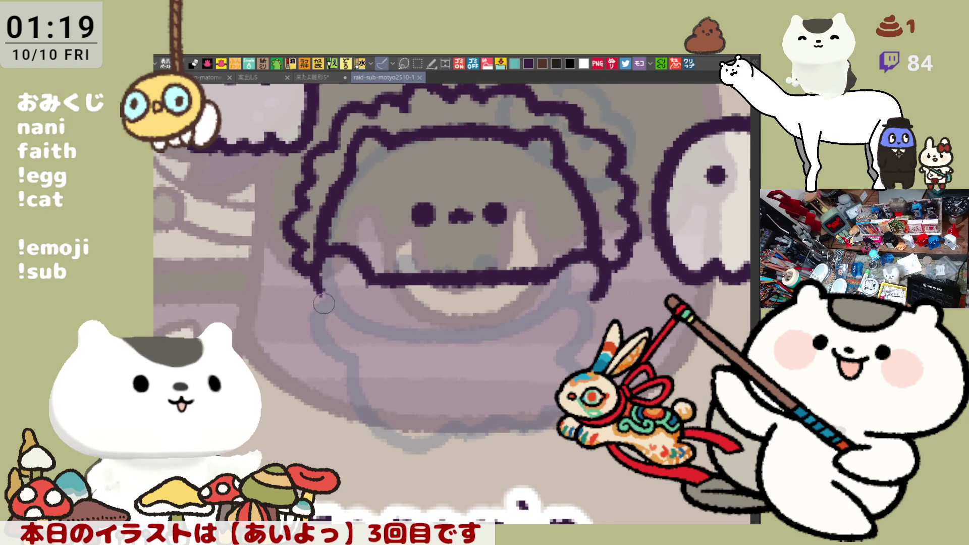
# Ink the body outline down from the mouth and its curved lower-left line, retrying strokes.
pyautogui.moveTo(320, 298); pyautogui.dragTo(335, 323)
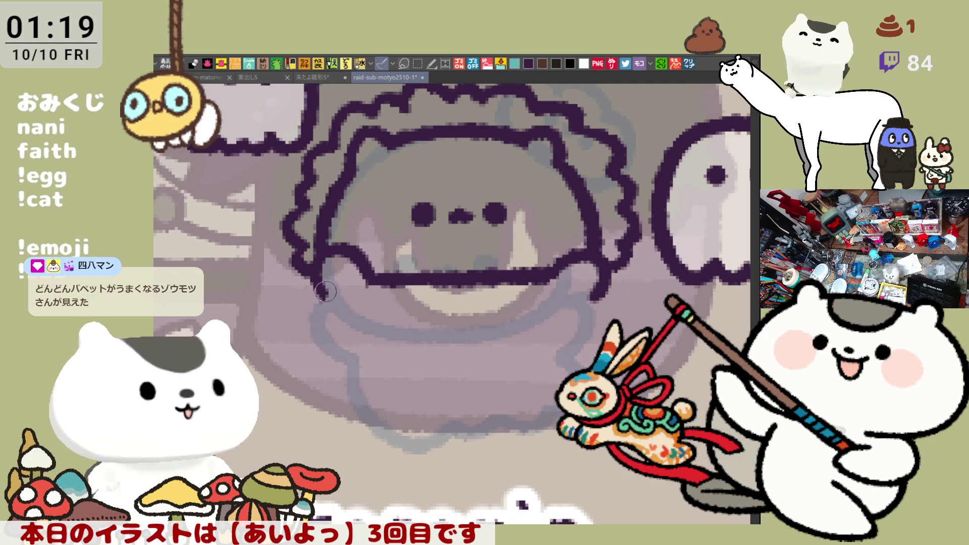
pyautogui.moveTo(320, 320)
pyautogui.mouseDown()
pyautogui.moveTo(389, 392)
pyautogui.moveTo(458, 375)
pyautogui.mouseUp()
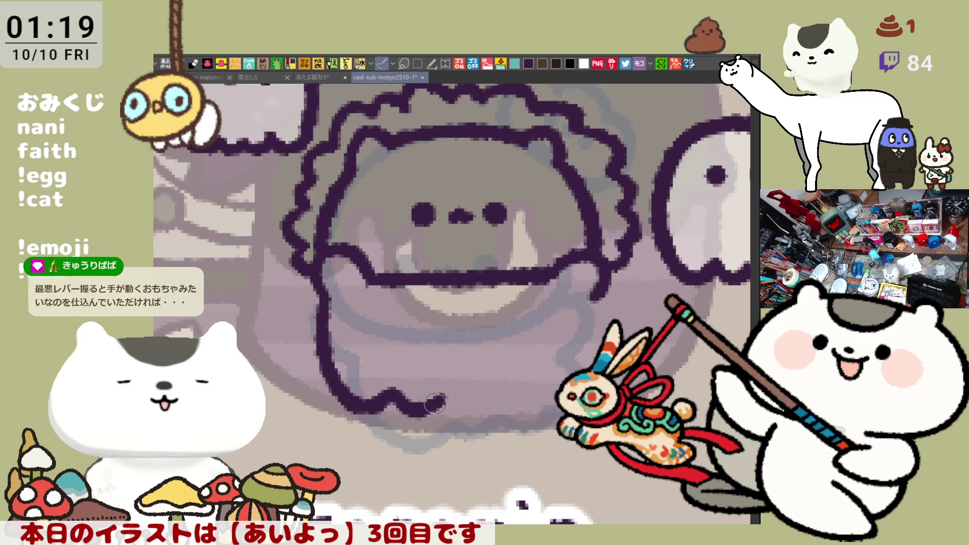
pyautogui.hotkey('ctrl', 'z')
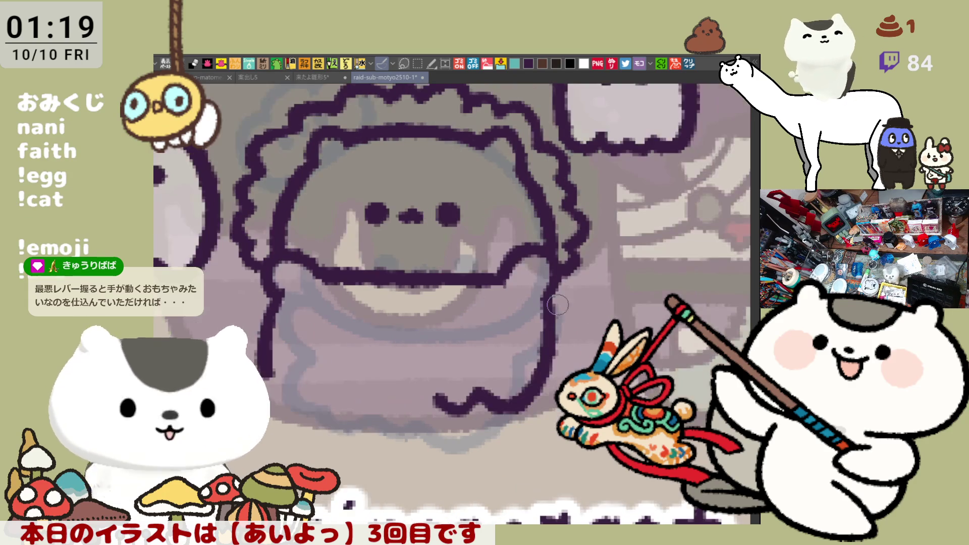
pyautogui.hscroll(-5, 520, 312)
pyautogui.hotkey('ctrl', 'z')
pyautogui.moveTo(388, 274); pyautogui.dragTo(423, 307)
pyautogui.hotkey('ctrl', 'z')
pyautogui.moveTo(388, 274); pyautogui.dragTo(424, 306)
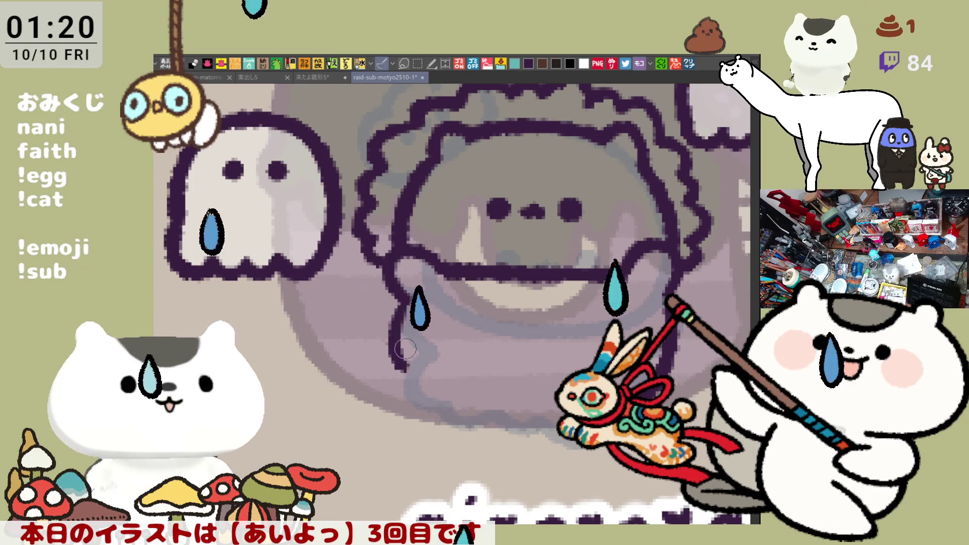
# Ink the body line running down and curving right, undoing and redrawing until it fits the sketch.
pyautogui.moveTo(388, 292); pyautogui.dragTo(439, 382)
pyautogui.hotkey('ctrl', 'z')
pyautogui.moveTo(389, 303); pyautogui.dragTo(444, 382)
pyautogui.hotkey('ctrl', 'z')
pyautogui.moveTo(388, 299); pyautogui.dragTo(441, 383)
pyautogui.hotkey('ctrl', 'z')
pyautogui.moveTo(393, 292); pyautogui.dragTo(442, 367)
pyautogui.hotkey('ctrl', 'z')
pyautogui.moveTo(392, 288); pyautogui.dragTo(443, 363)
pyautogui.hotkey('ctrl', 'z')
pyautogui.moveTo(393, 292); pyautogui.dragTo(444, 374)
pyautogui.hotkey('ctrl', 'z')
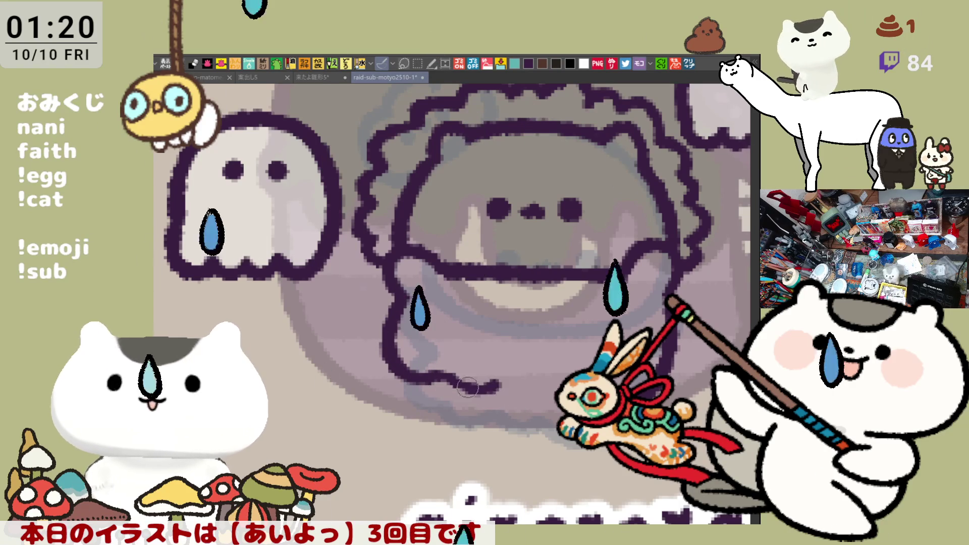
pyautogui.moveTo(392, 292); pyautogui.dragTo(492, 388)
pyautogui.hotkey('ctrl', 'z')
pyautogui.moveTo(393, 292); pyautogui.dragTo(444, 377)
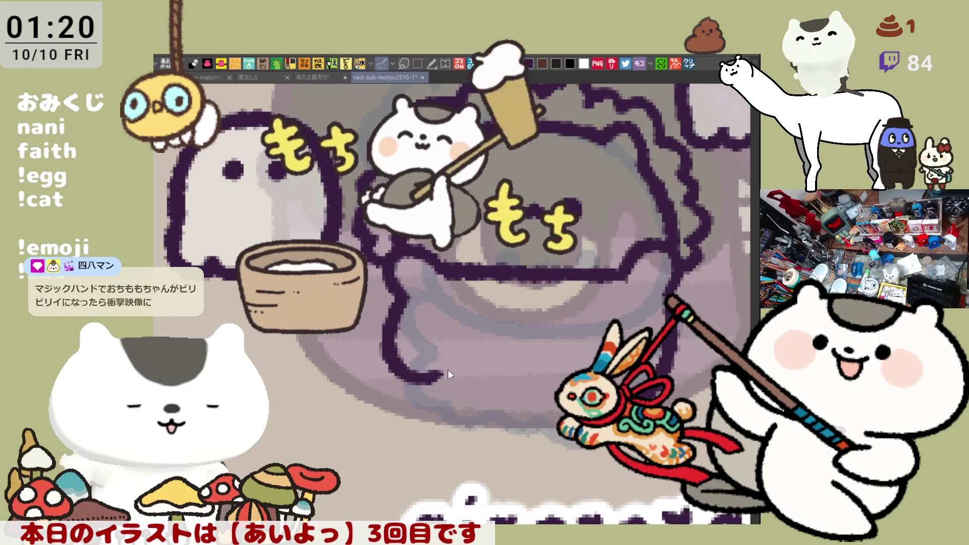
# Extend the bottom body line to the right with a clean tail, then mirror the view to check balance.
pyautogui.moveTo(440, 376); pyautogui.dragTo(475, 389)
pyautogui.hotkey('ctrl', 'z')
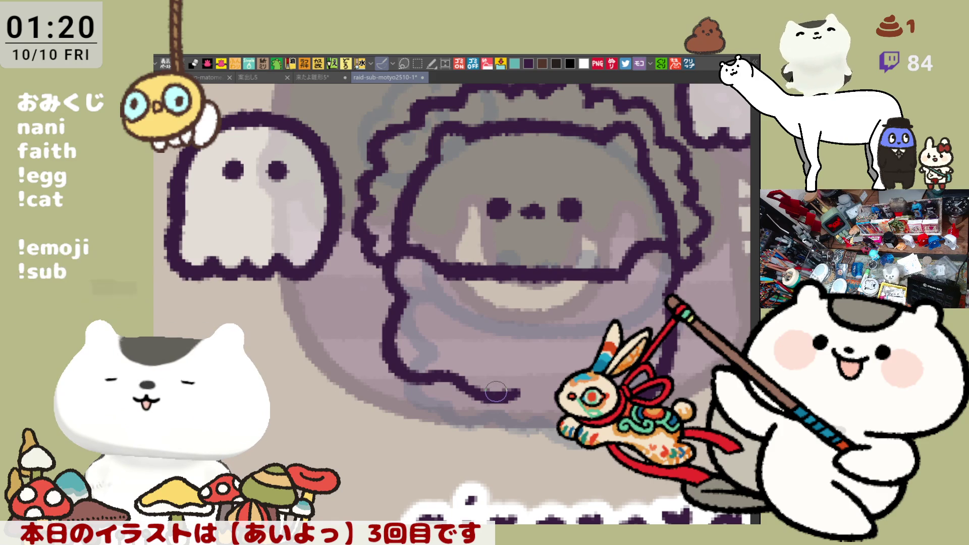
pyautogui.hotkey('ctrl', 'z')
pyautogui.moveTo(451, 375)
pyautogui.mouseDown()
pyautogui.moveTo(469, 392)
pyautogui.moveTo(521, 396)
pyautogui.mouseUp()
pyautogui.hotkey('ctrl', 'z')
pyautogui.moveTo(455, 374); pyautogui.dragTo(522, 394)
pyautogui.hotkey('ctrl', 'z')
pyautogui.moveTo(453, 371); pyautogui.dragTo(517, 390)
pyautogui.hotkey('ctrl', 'z')
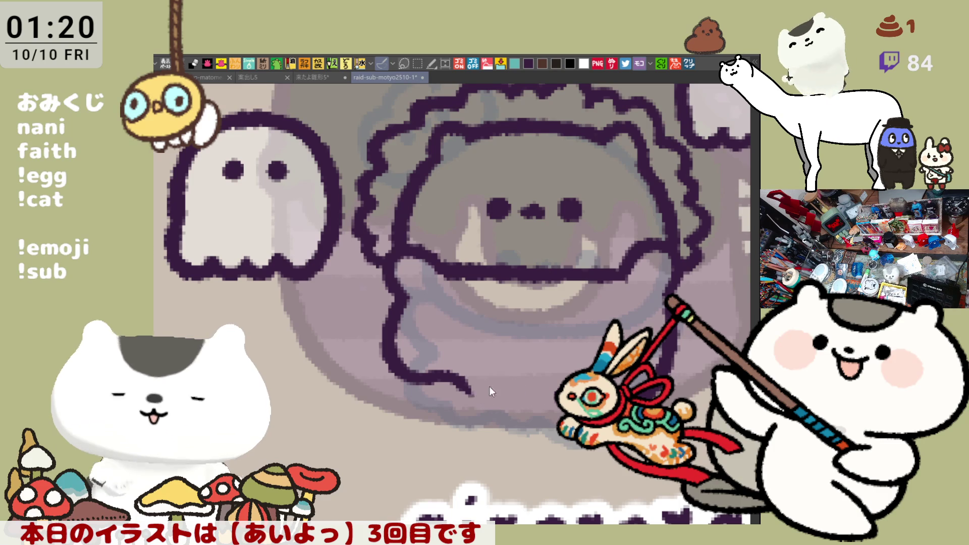
pyautogui.moveTo(456, 374); pyautogui.dragTo(521, 395)
pyautogui.hotkey('ctrl', 'z')
pyautogui.moveTo(458, 377); pyautogui.dragTo(554, 395)
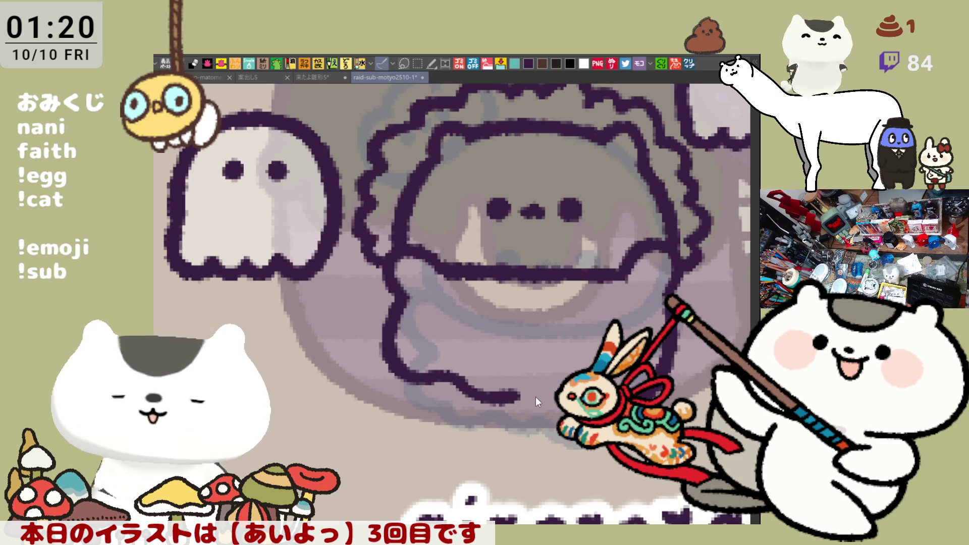
pyautogui.press('h')
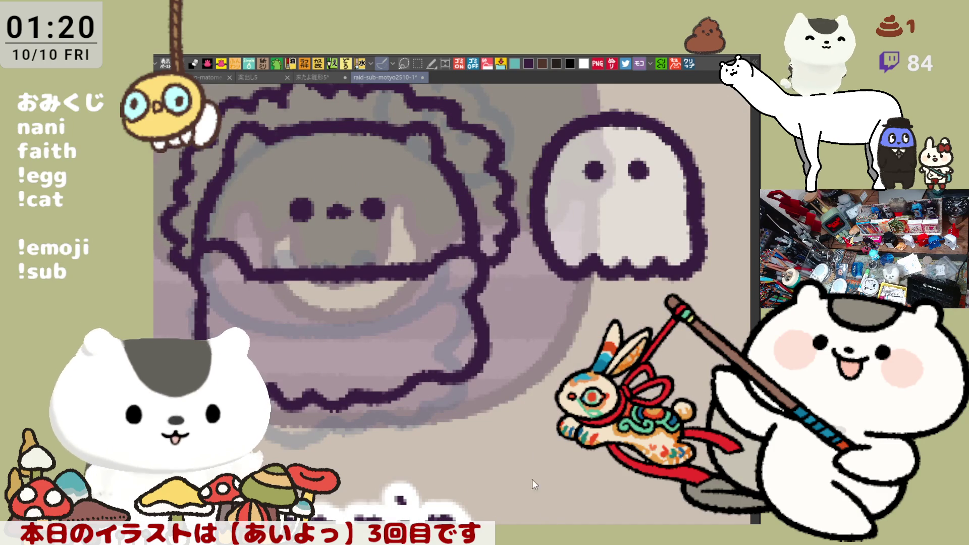
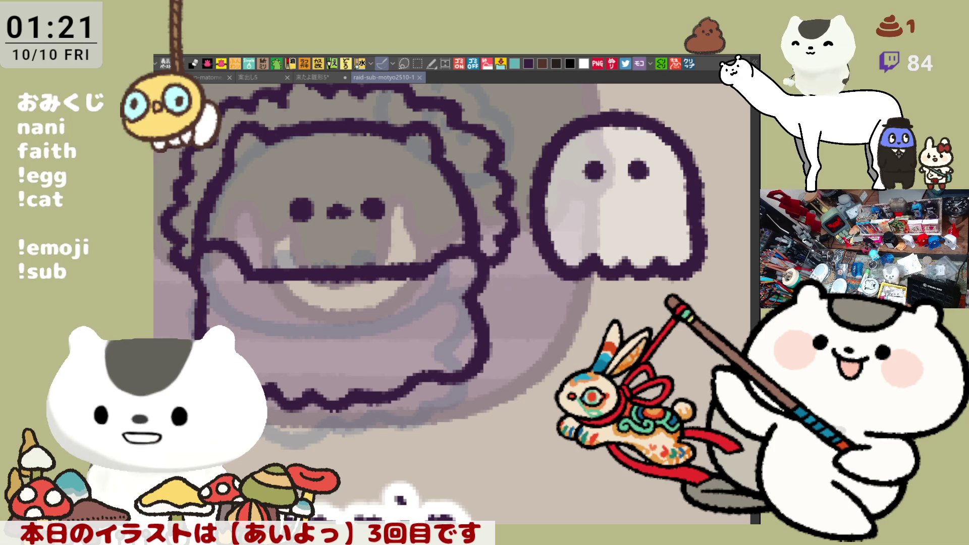
# Thicken the outline at the mouth's left end and fill the creature's face and body flat grey.
pyautogui.moveTo(399, 286); pyautogui.dragTo(517, 335)
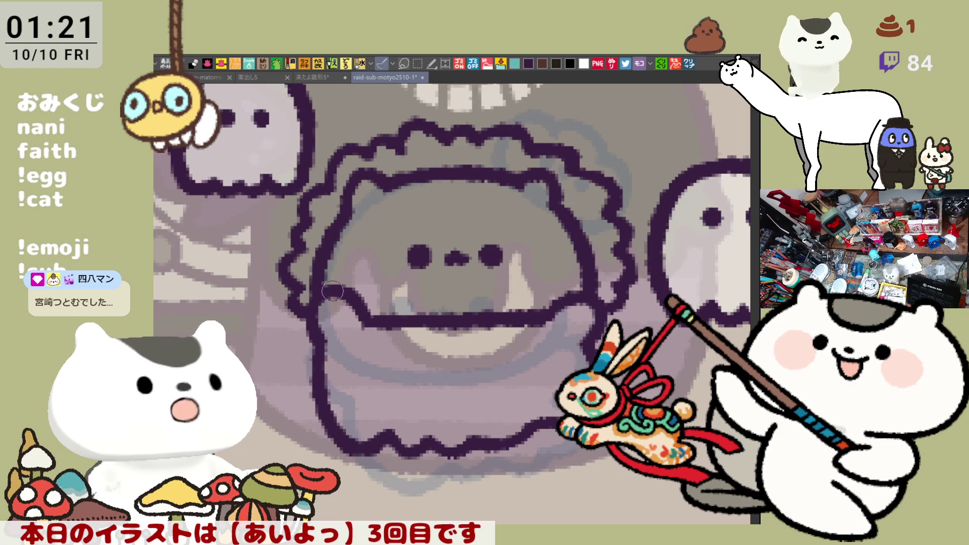
pyautogui.moveTo(323, 303); pyautogui.dragTo(313, 285)
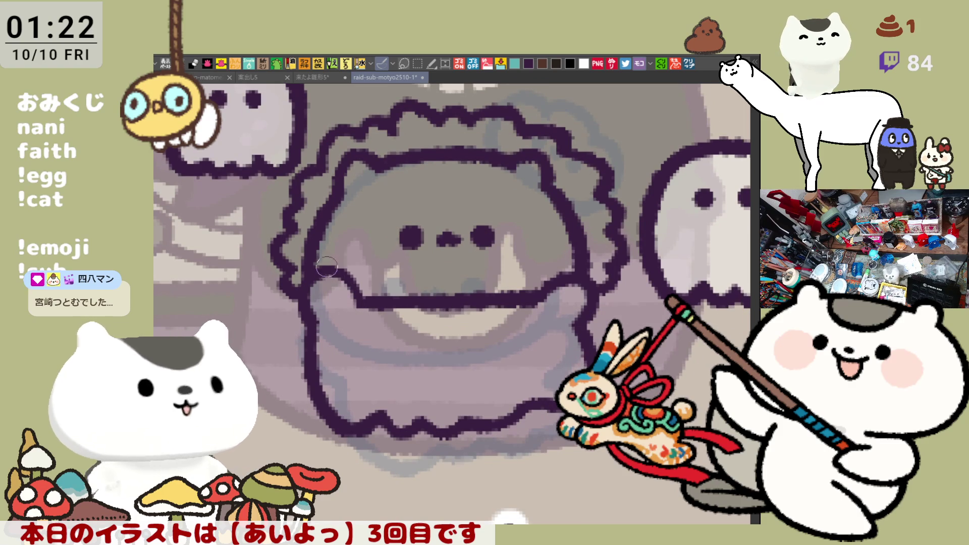
pyautogui.moveTo(339, 265); pyautogui.dragTo(356, 283)
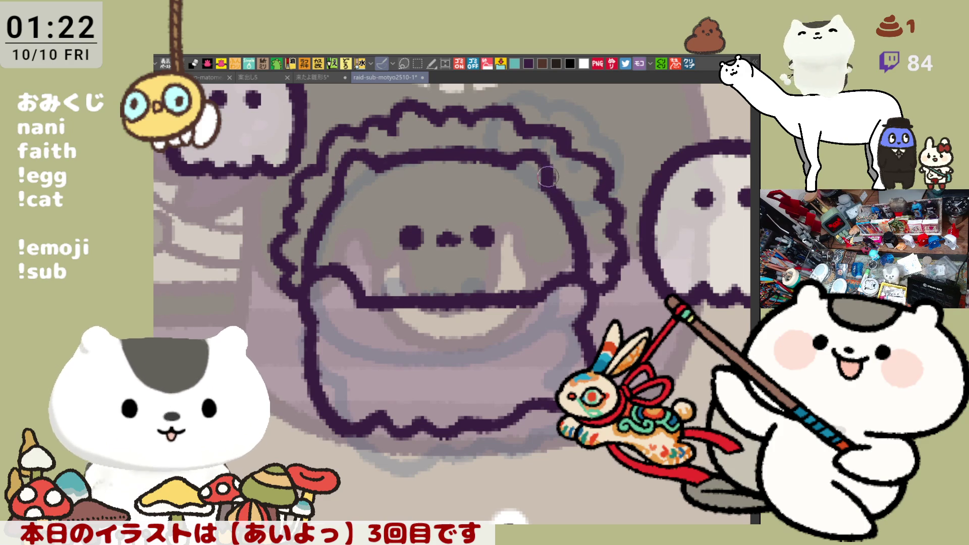
pyautogui.scroll(-1, 580, 219)
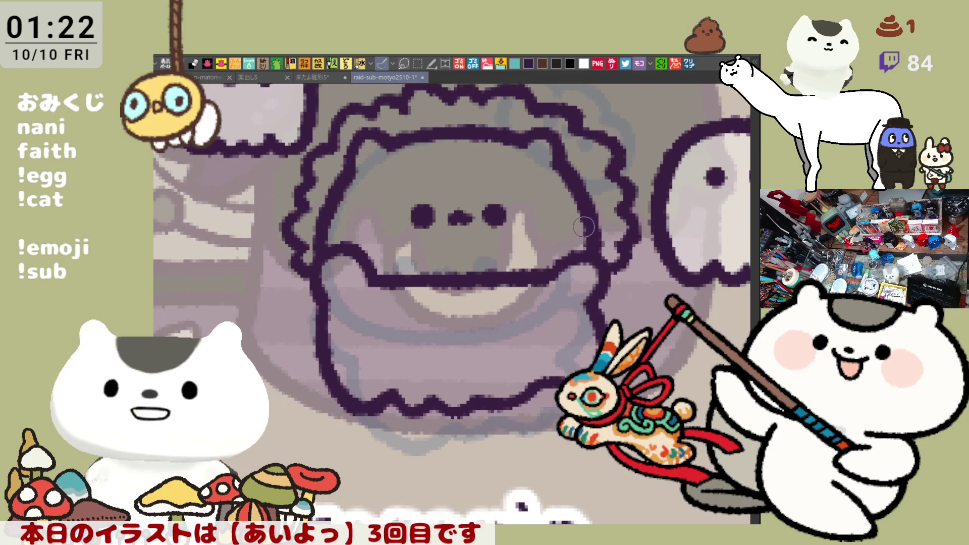
pyautogui.scroll(3, 583, 231)
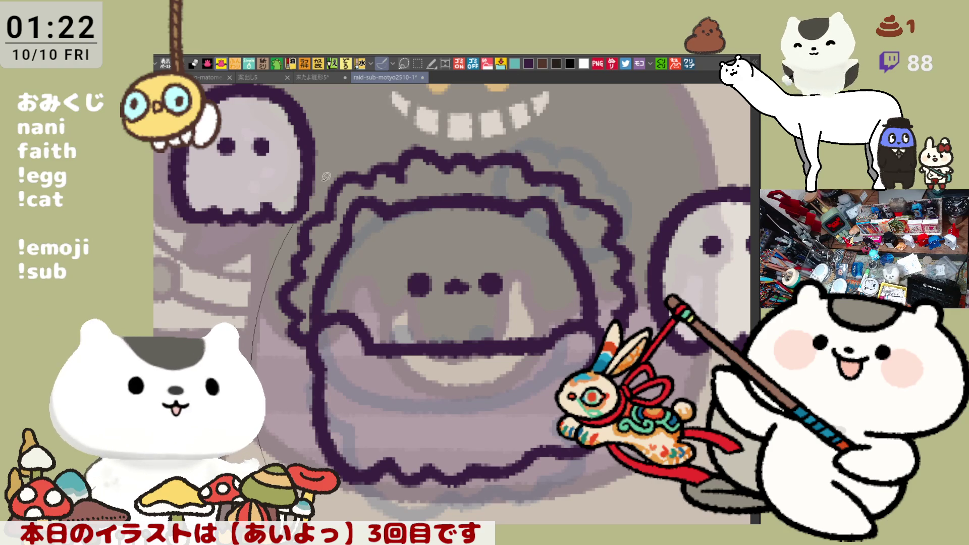
pyautogui.click(485, 307)
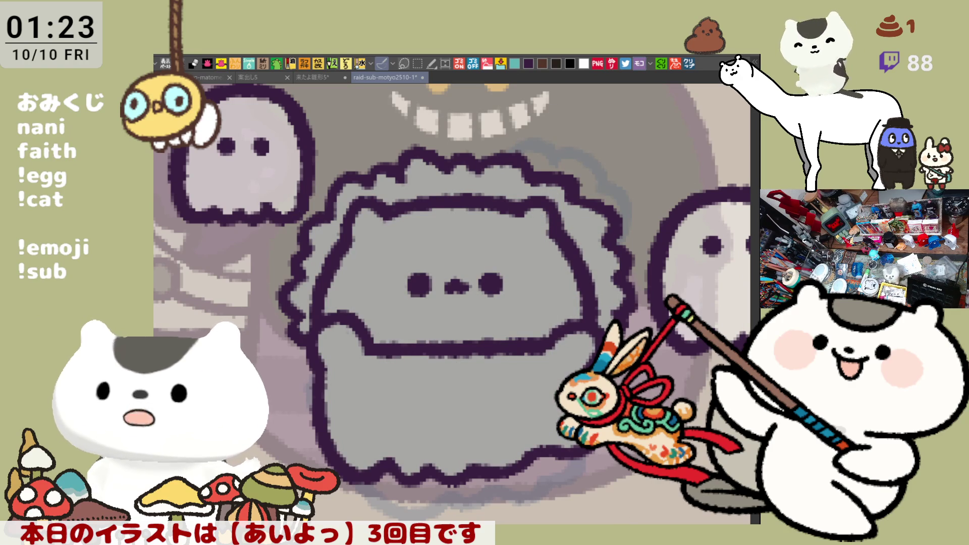
# Lasso the small ghost, move it up and to the left, and clear the selection.
pyautogui.moveTo(454, 303); pyautogui.dragTo(535, 382)
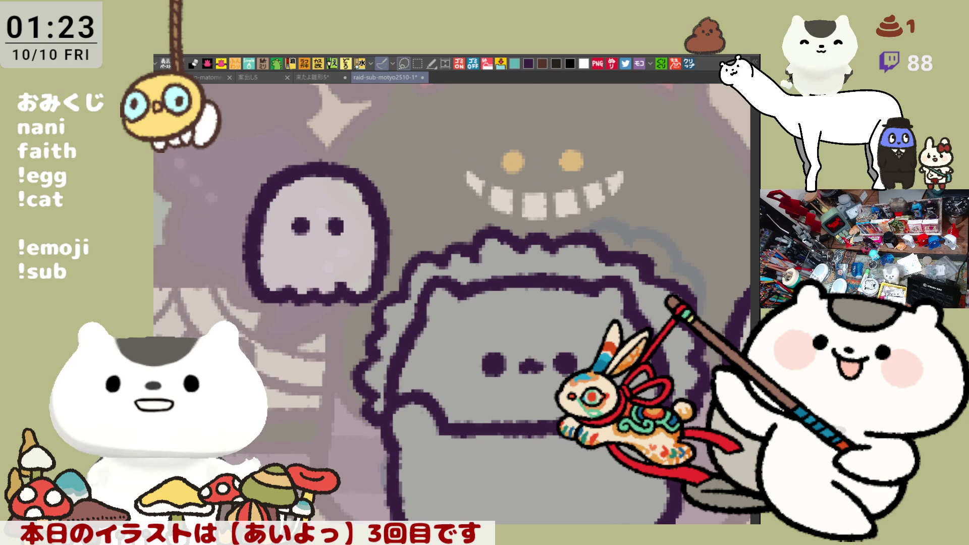
pyautogui.moveTo(350, 318); pyautogui.dragTo(380, 368)
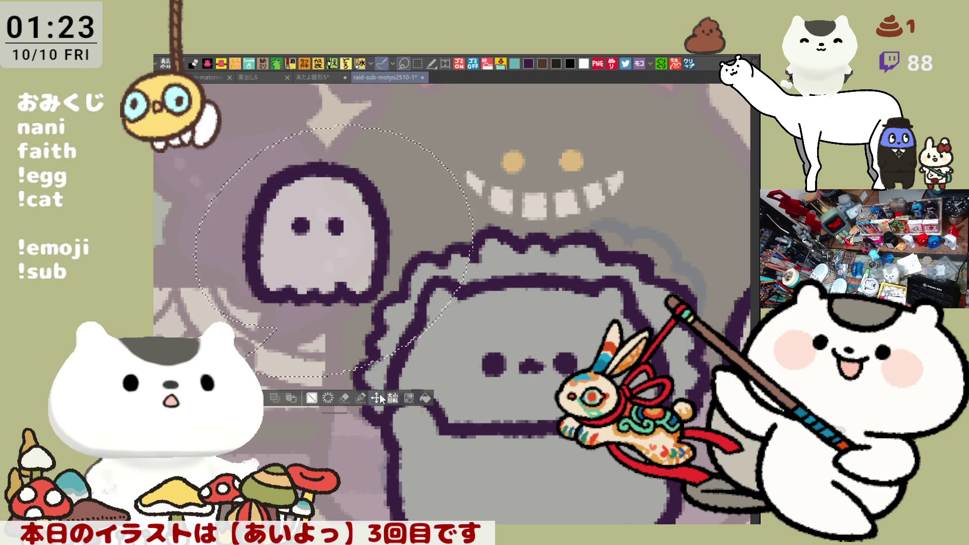
pyautogui.moveTo(395, 301)
pyautogui.mouseDown()
pyautogui.moveTo(379, 247)
pyautogui.moveTo(402, 282)
pyautogui.mouseUp()
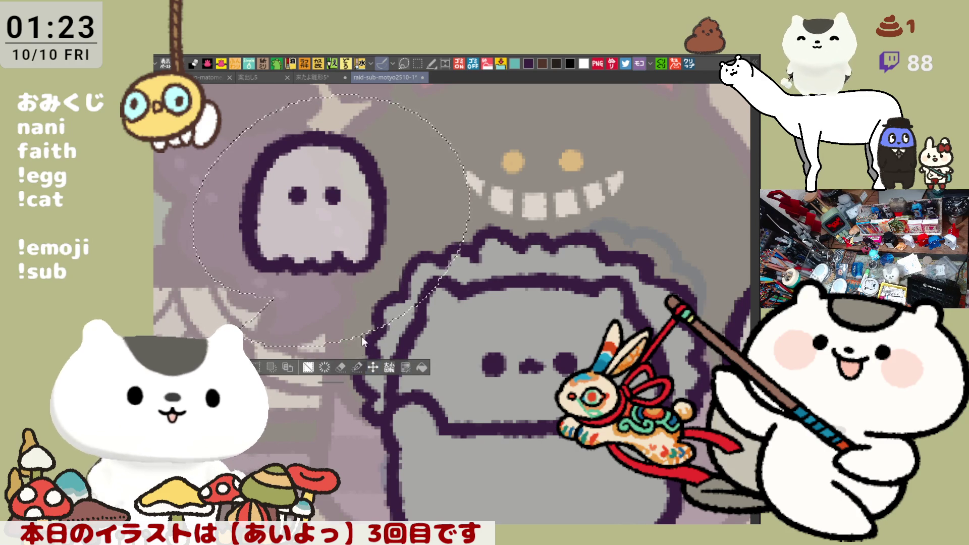
pyautogui.hotkey('ctrl', 'd')
# Fill the creature's face cream, brush a pink blush on its cheek, and fill its body white.
pyautogui.click(515, 326)
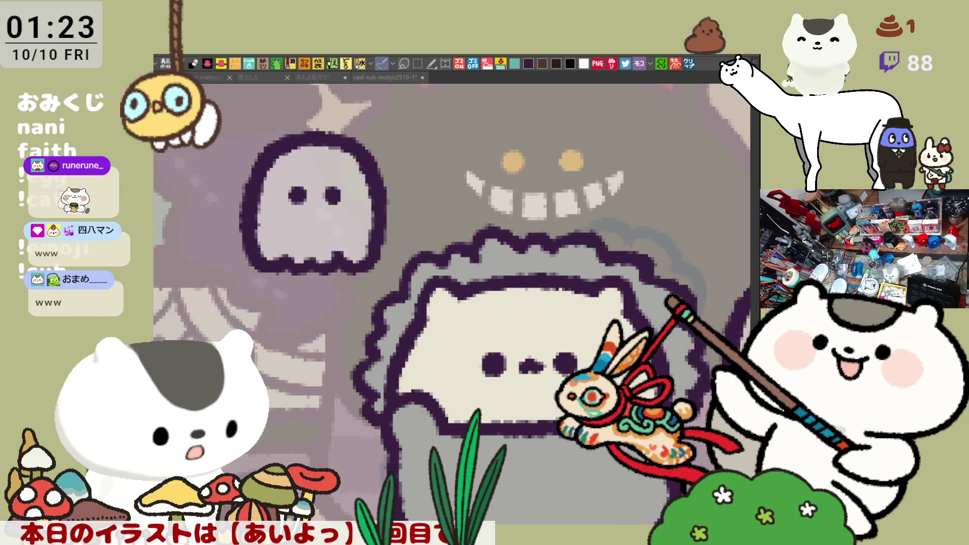
pyautogui.moveTo(493, 350)
pyautogui.mouseDown()
pyautogui.moveTo(491, 369)
pyautogui.moveTo(464, 375)
pyautogui.mouseUp()
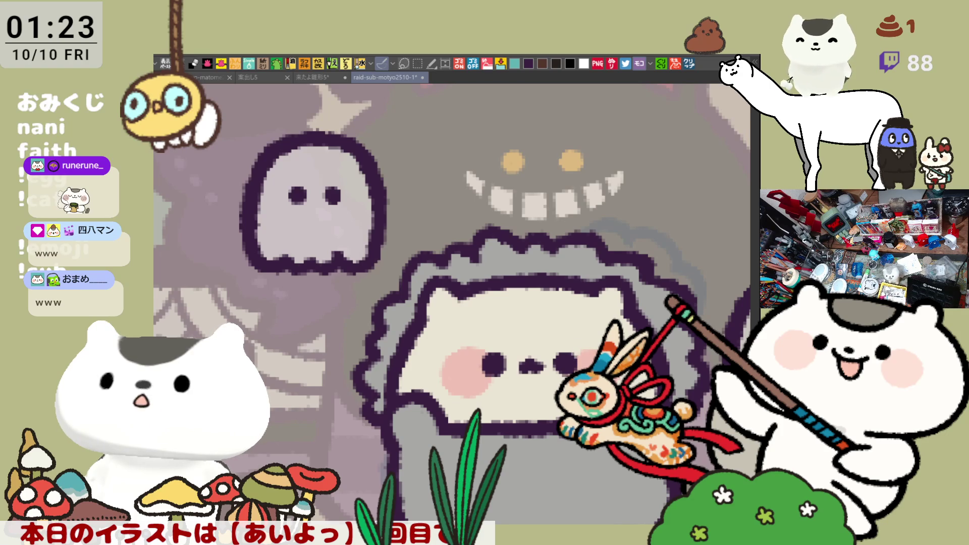
pyautogui.click(530, 470)
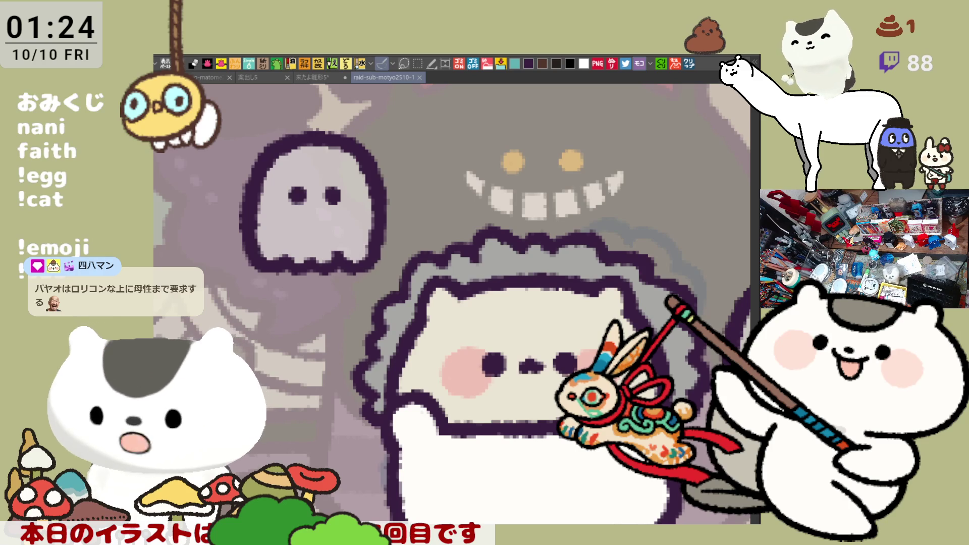
pyautogui.moveTo(538, 327); pyautogui.dragTo(507, 270)
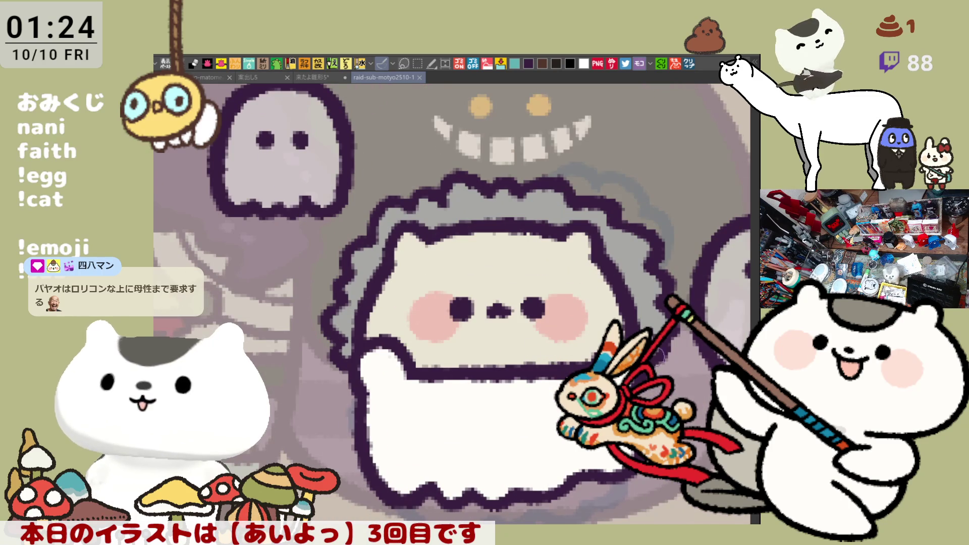
pyautogui.moveTo(455, 212); pyautogui.dragTo(440, 201)
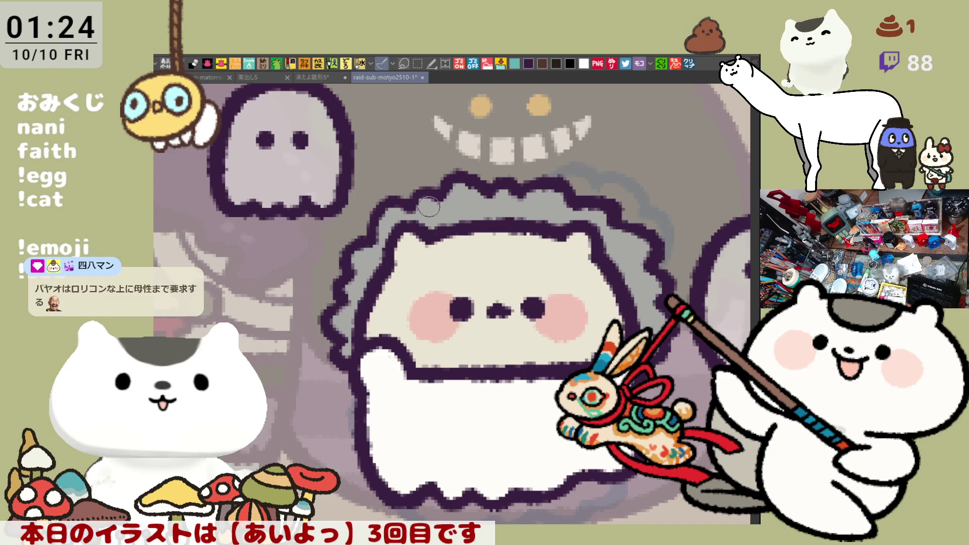
pyautogui.moveTo(513, 311); pyautogui.dragTo(470, 270)
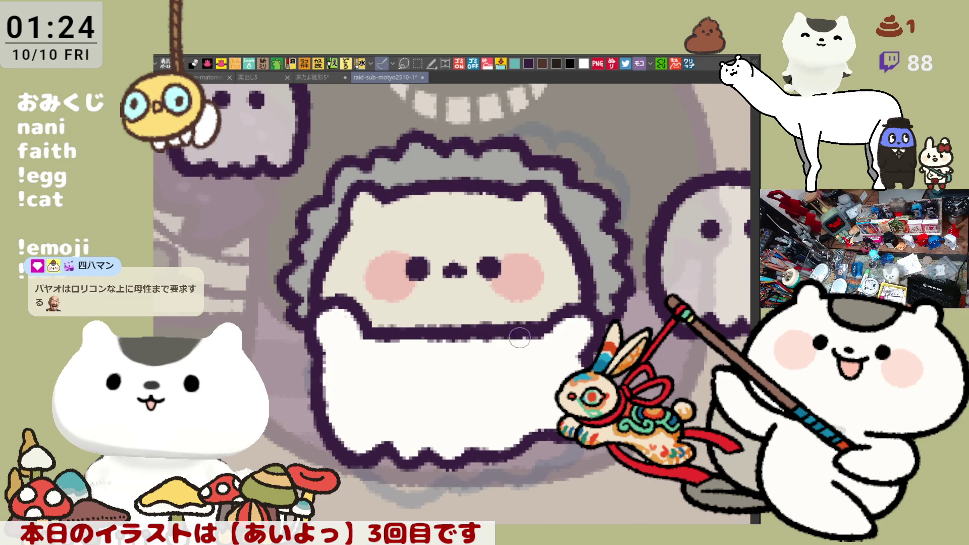
pyautogui.scroll(-2, 521, 338)
pyautogui.scroll(-2, 556, 335)
pyautogui.scroll(-1, 557, 335)
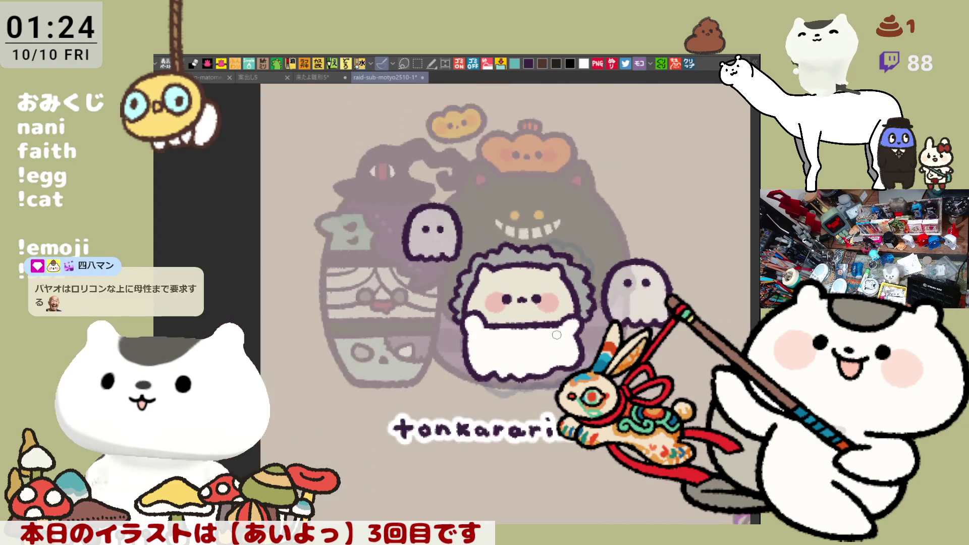
pyautogui.scroll(-1, 557, 335)
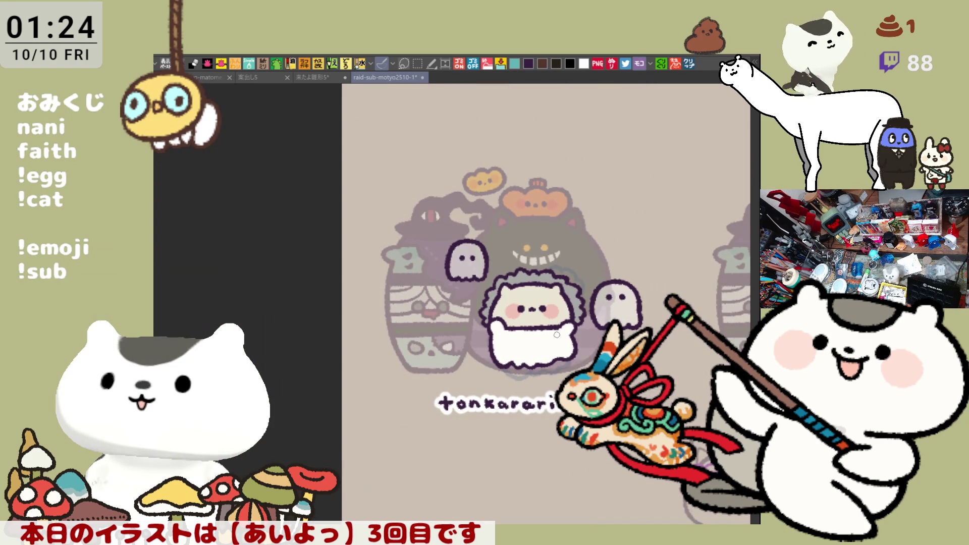
# Marquee the creature, ghosts and text area, shift them slightly down, and deselect.
pyautogui.moveTo(443, 231); pyautogui.dragTo(646, 424)
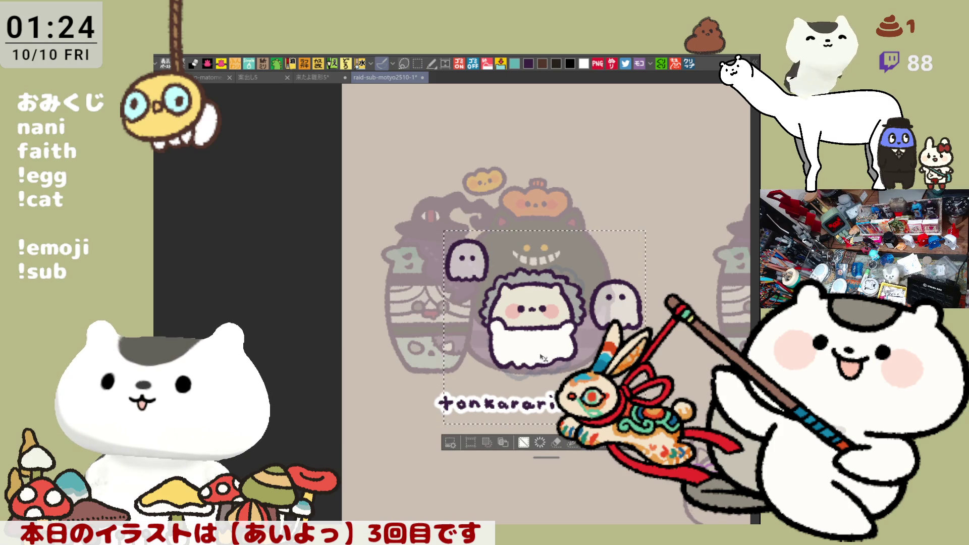
pyautogui.moveTo(541, 356); pyautogui.dragTo(532, 369)
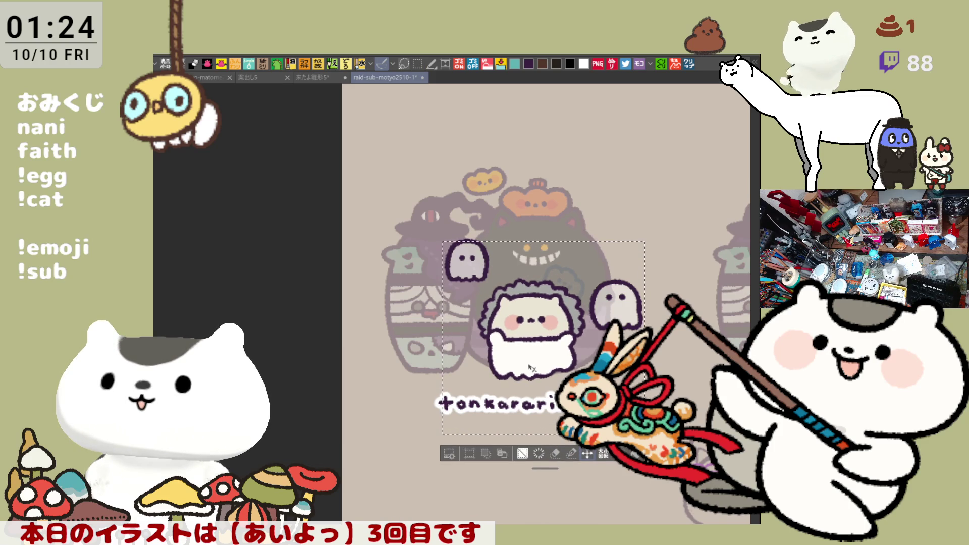
pyautogui.hotkey('ctrl', 'd')
pyautogui.scroll(1, 532, 368)
pyautogui.scroll(2, 596, 382)
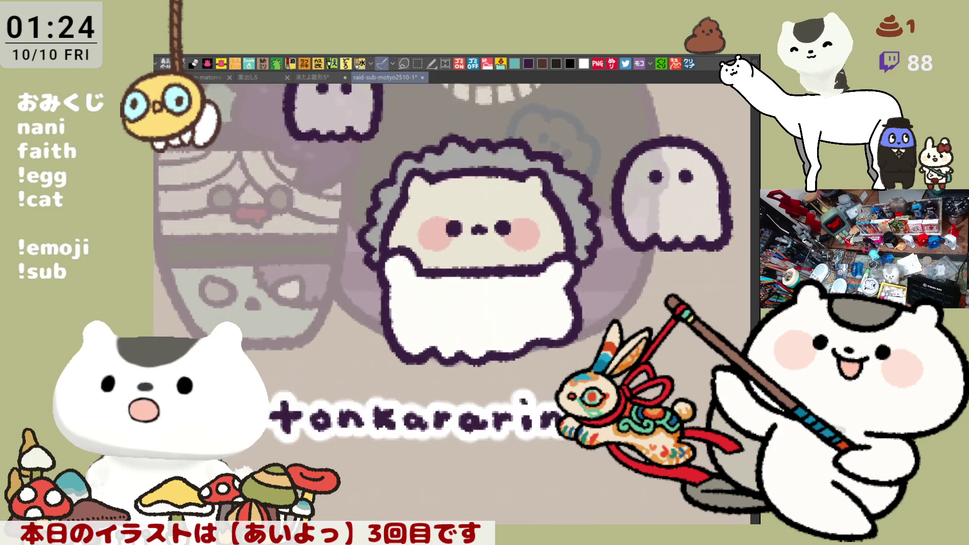
pyautogui.moveTo(455, 303); pyautogui.dragTo(504, 496)
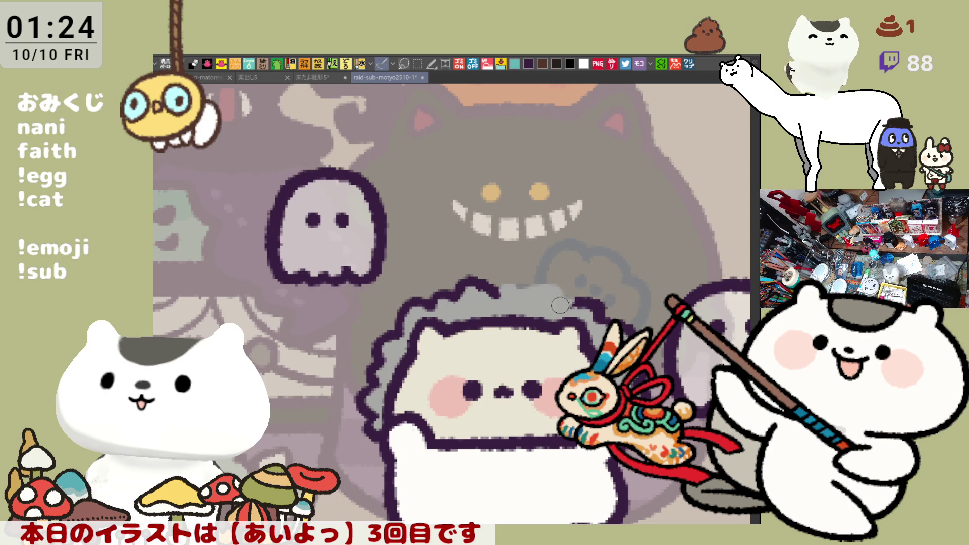
# Retrace the creature's hair-tuft outline and shade the tuft a darker grey.
pyautogui.moveTo(487, 284)
pyautogui.mouseDown()
pyautogui.moveTo(497, 262)
pyautogui.moveTo(547, 268)
pyautogui.moveTo(555, 307)
pyautogui.mouseUp()
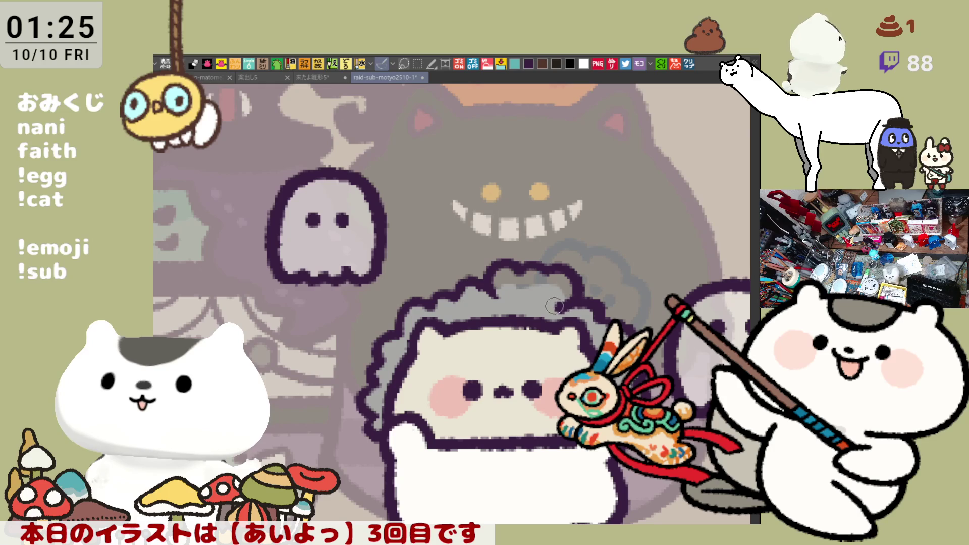
pyautogui.hotkey('ctrl', 'z')
pyautogui.moveTo(556, 265)
pyautogui.mouseDown()
pyautogui.moveTo(545, 303)
pyautogui.moveTo(516, 292)
pyautogui.mouseUp()
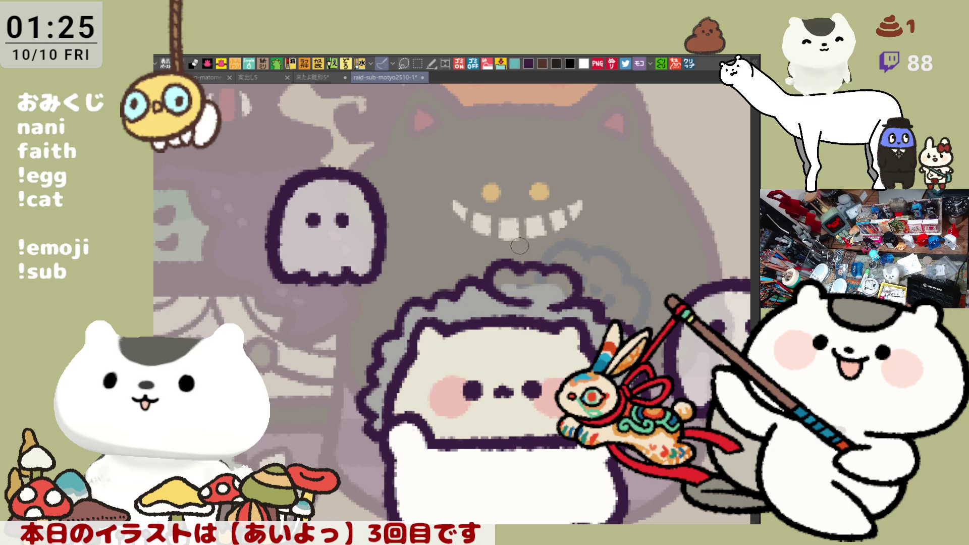
pyautogui.hotkey('ctrl', 'z')
pyautogui.moveTo(484, 288); pyautogui.dragTo(521, 302)
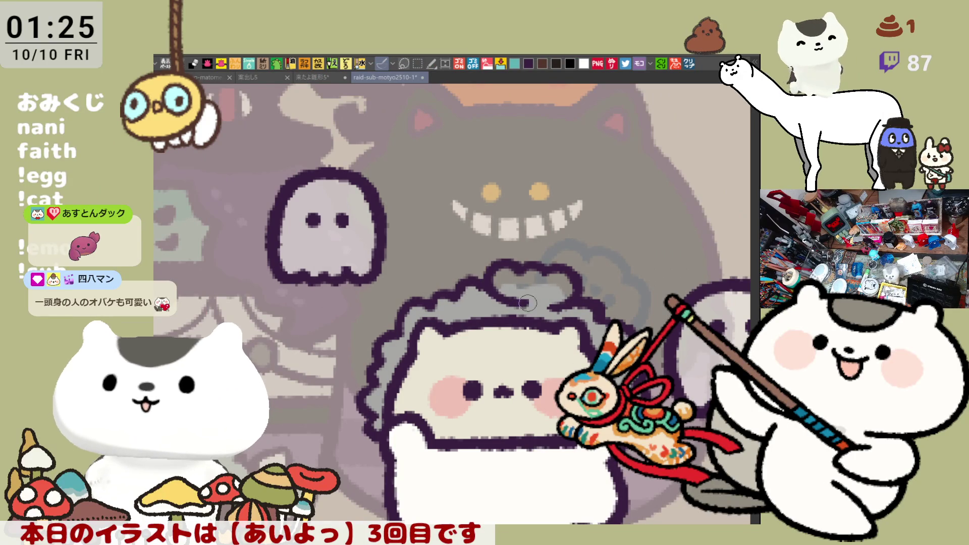
pyautogui.moveTo(555, 304); pyautogui.dragTo(518, 298)
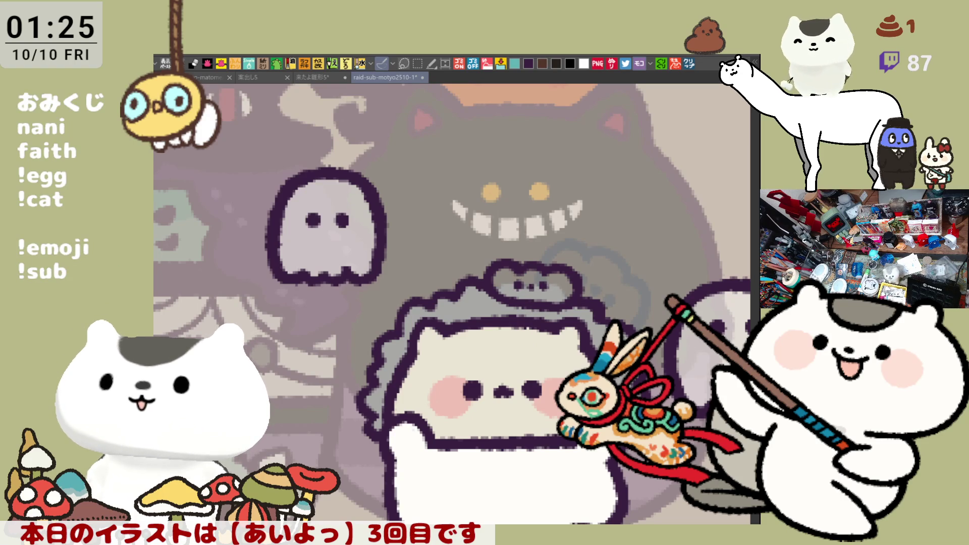
# Fill the small shape atop the creature's head orange.
pyautogui.click(543, 273)
pyautogui.click(531, 289)
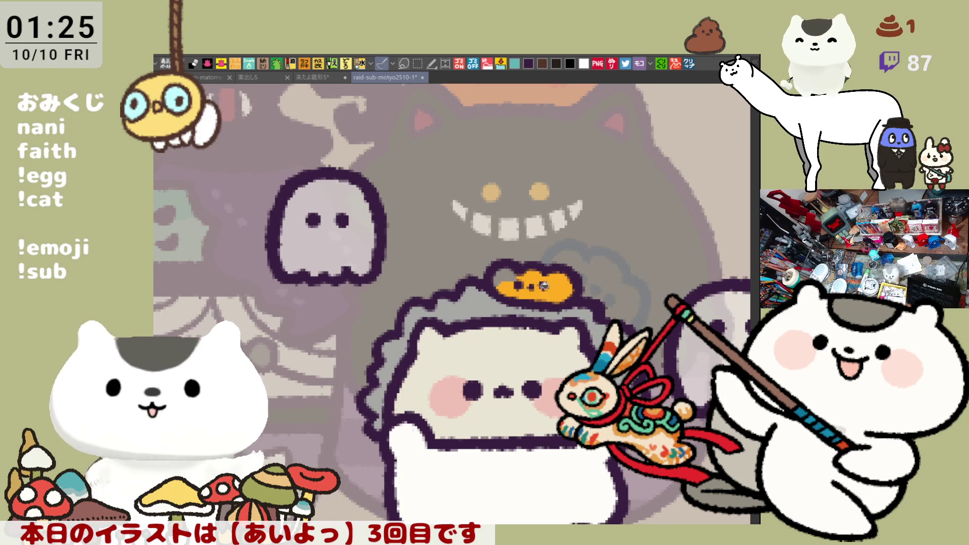
pyautogui.click(522, 273)
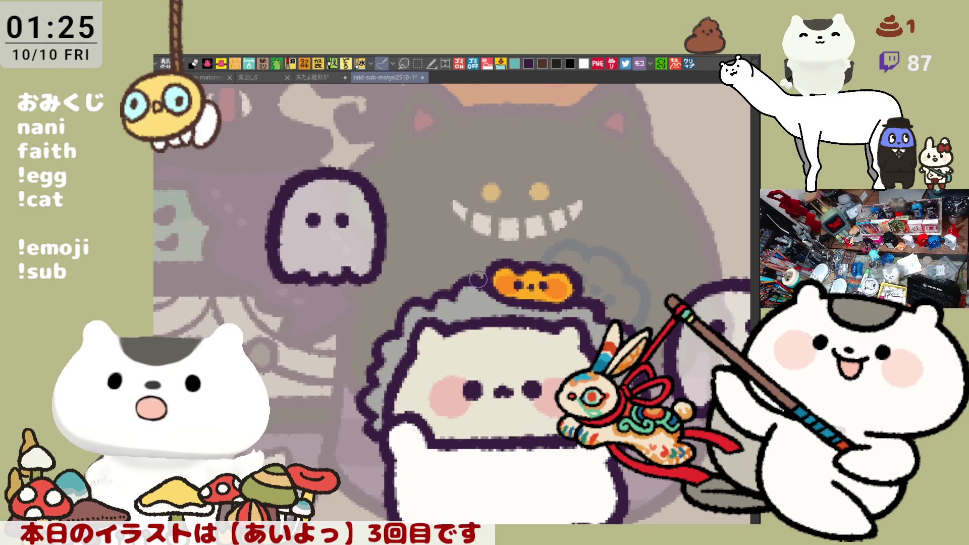
pyautogui.scroll(-5, 477, 282)
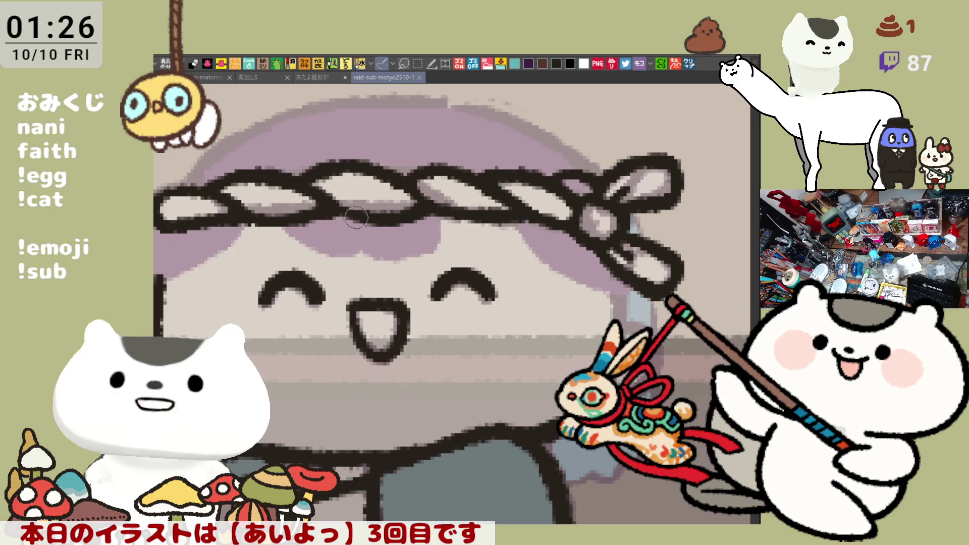
# Draw the line beneath the chef's rope headband, retrying until it runs the full width cleanly.
pyautogui.moveTo(157, 254); pyautogui.dragTo(580, 237)
pyautogui.hotkey('ctrl', 'z')
pyautogui.moveTo(159, 257); pyautogui.dragTo(434, 250)
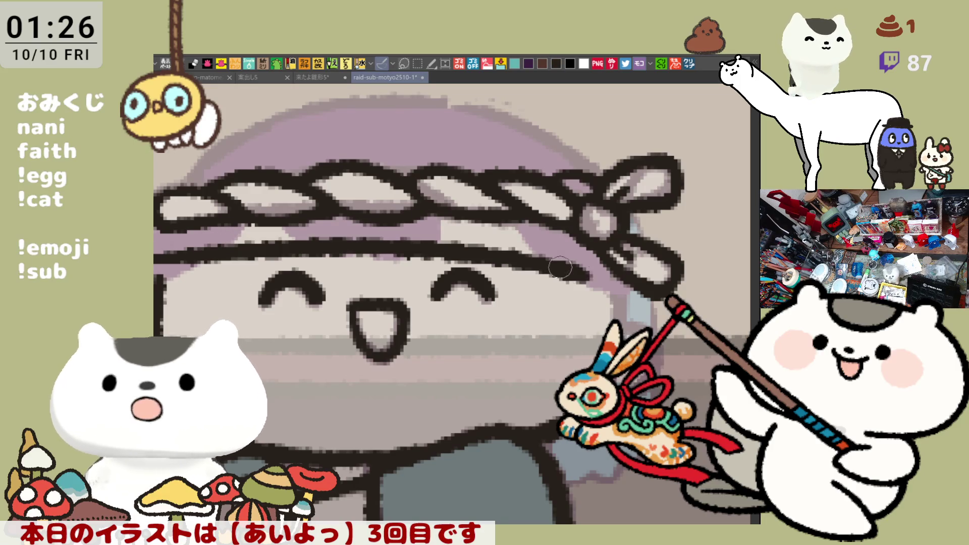
pyautogui.hotkey('ctrl', 'z')
pyautogui.moveTo(161, 252); pyautogui.dragTo(595, 241)
pyautogui.hotkey('ctrl', 'z')
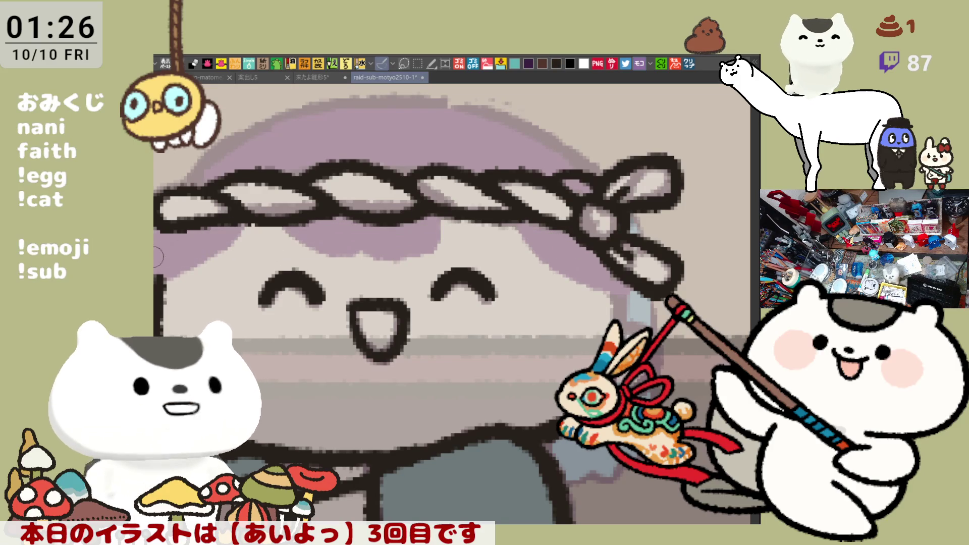
pyautogui.moveTo(168, 254); pyautogui.dragTo(608, 257)
pyautogui.hotkey('ctrl', 'z')
pyautogui.moveTo(166, 252); pyautogui.dragTo(580, 242)
pyautogui.hotkey('ctrl', 'z')
pyautogui.moveTo(160, 252); pyautogui.dragTo(554, 236)
pyautogui.hotkey('ctrl', 'z')
pyautogui.moveTo(163, 250); pyautogui.dragTo(599, 238)
pyautogui.hotkey('ctrl', 'z')
pyautogui.moveTo(159, 250); pyautogui.dragTo(581, 257)
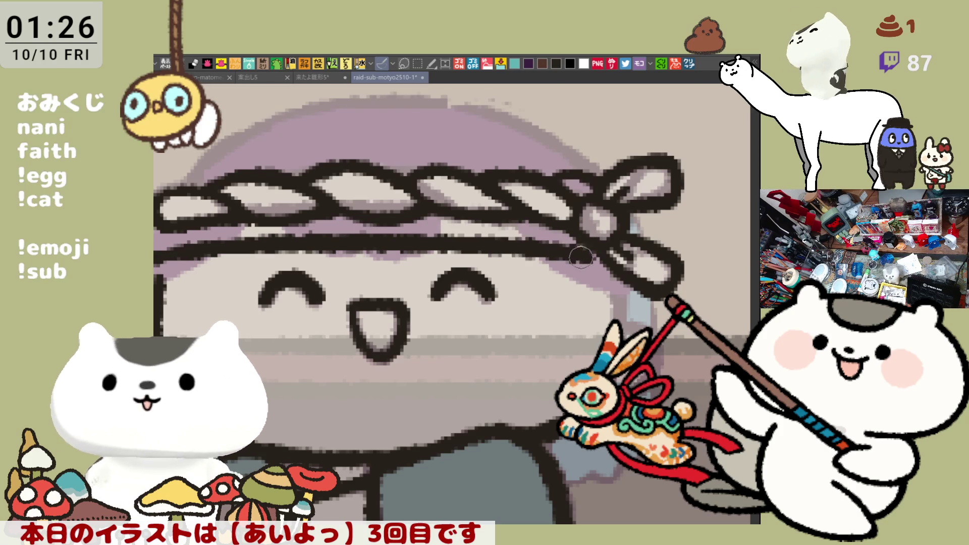
pyautogui.hotkey('ctrl', 'z')
pyautogui.moveTo(159, 252); pyautogui.dragTo(618, 241)
pyautogui.hotkey('ctrl', 'z')
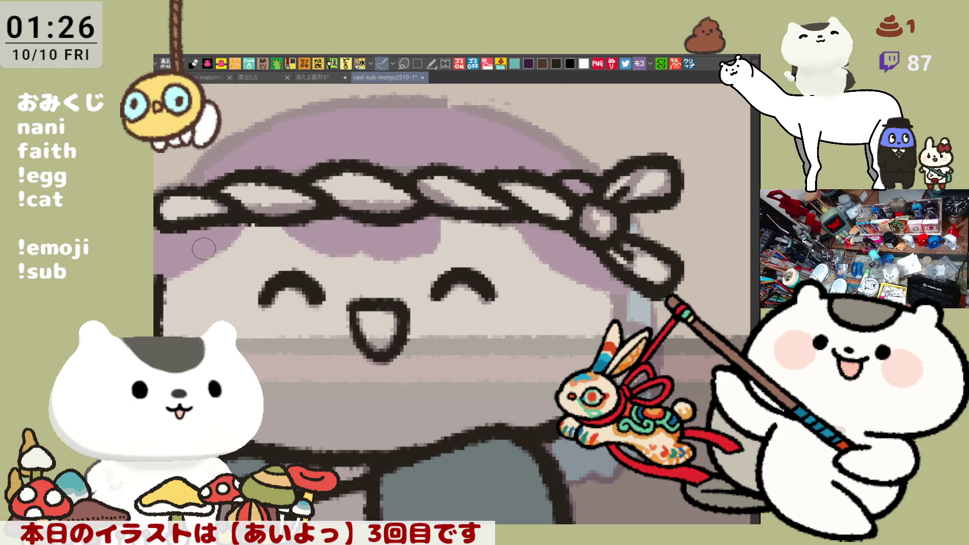
pyautogui.moveTo(161, 252)
pyautogui.mouseDown()
pyautogui.moveTo(548, 258)
pyautogui.moveTo(617, 244)
pyautogui.mouseUp()
pyautogui.hotkey('ctrl', 'z')
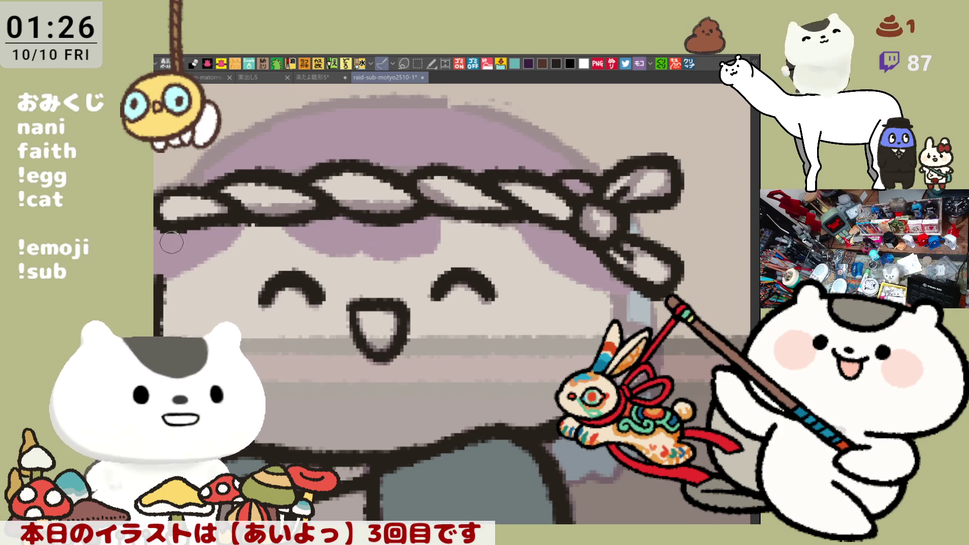
pyautogui.moveTo(161, 250); pyautogui.dragTo(600, 230)
pyautogui.hotkey('ctrl', 'z')
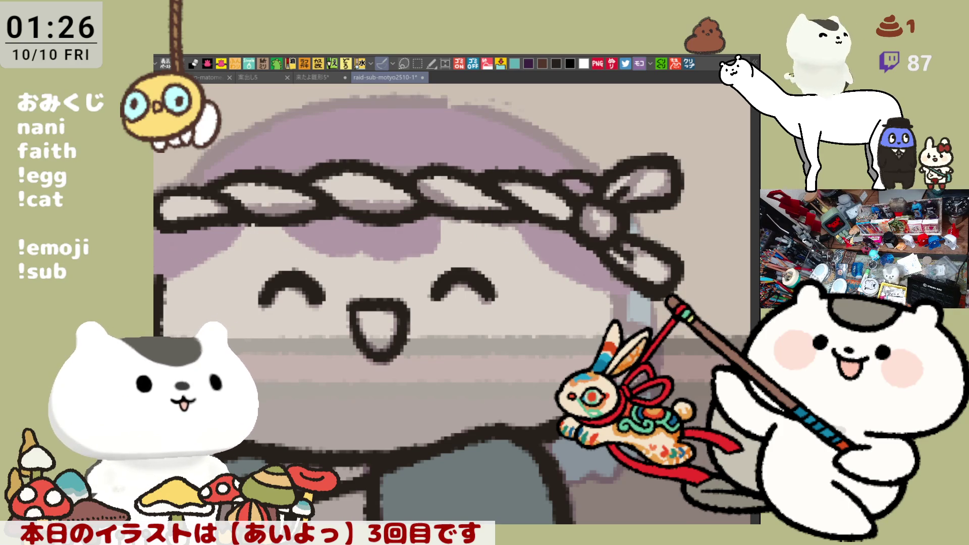
pyautogui.moveTo(159, 251); pyautogui.dragTo(409, 241)
pyautogui.moveTo(351, 241); pyautogui.dragTo(591, 250)
pyautogui.hotkey('ctrl', 'z')
pyautogui.moveTo(348, 241); pyautogui.dragTo(618, 258)
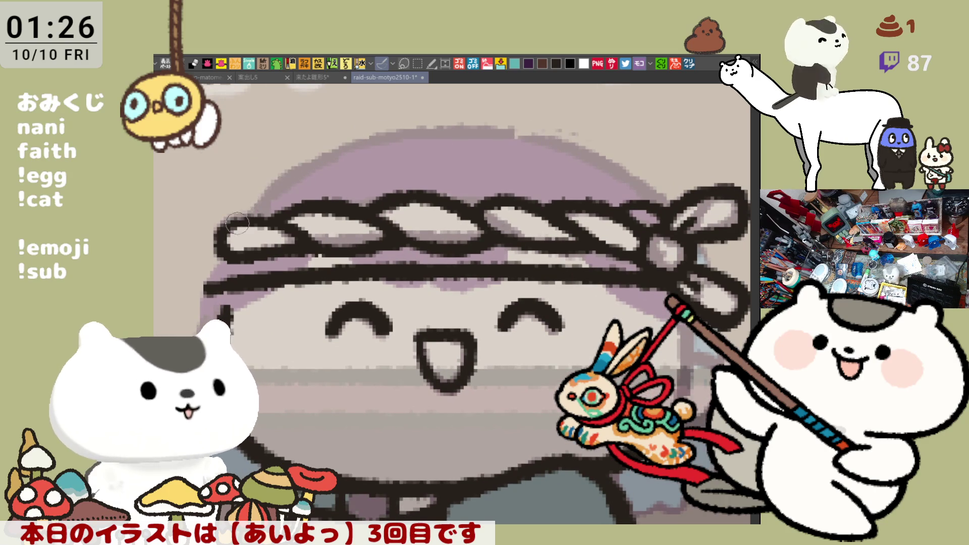
# Rework the left loop of the headband, repainting its end and top edge.
pyautogui.moveTo(236, 223)
pyautogui.mouseDown()
pyautogui.moveTo(225, 229)
pyautogui.moveTo(231, 259)
pyautogui.moveTo(247, 221)
pyautogui.moveTo(231, 262)
pyautogui.moveTo(252, 218)
pyautogui.mouseUp()
pyautogui.hotkey('ctrl', 'z')
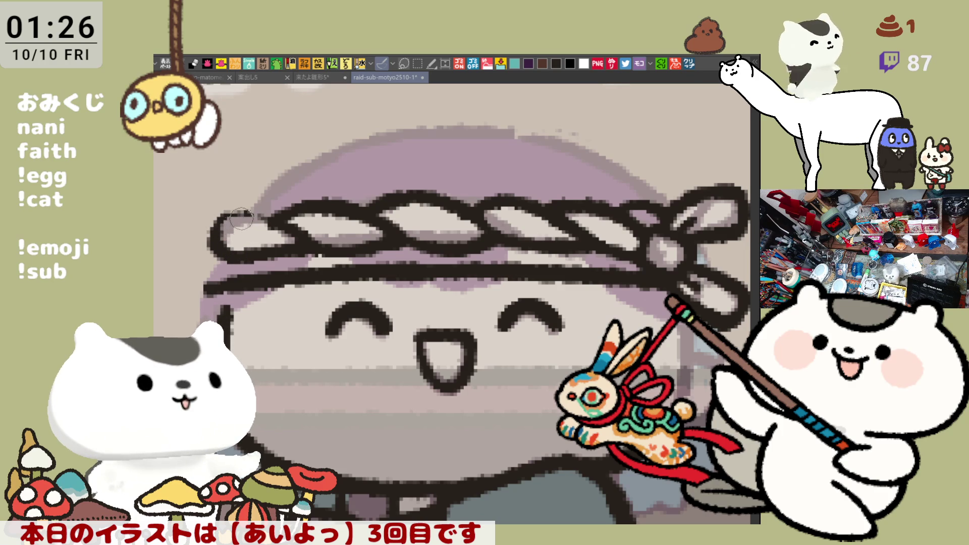
pyautogui.moveTo(220, 227); pyautogui.dragTo(285, 220)
pyautogui.hotkey('ctrl', 'z')
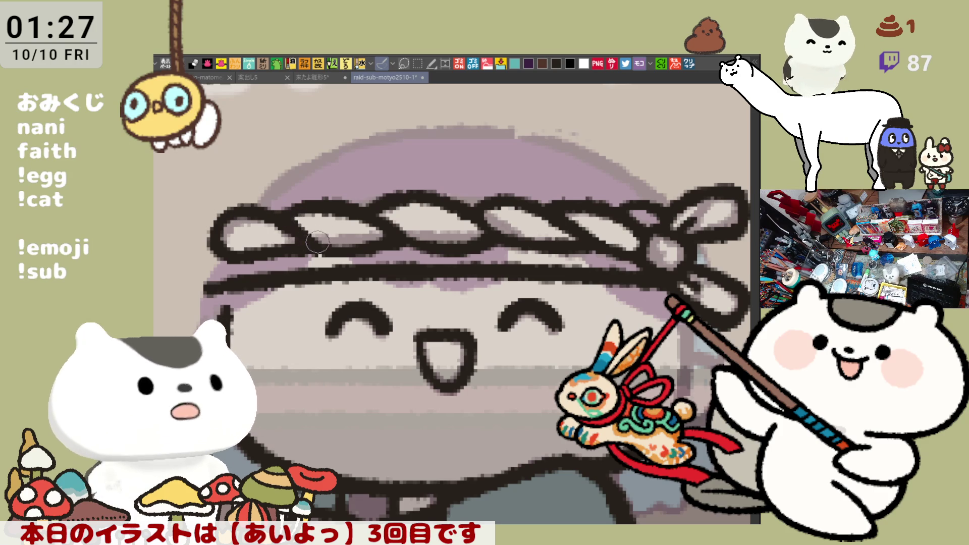
# Sketch the cap's top edge and both sides down to the headband, checking with a mirrored view.
pyautogui.moveTo(503, 200)
pyautogui.mouseDown()
pyautogui.moveTo(532, 203)
pyautogui.moveTo(438, 218)
pyautogui.mouseUp()
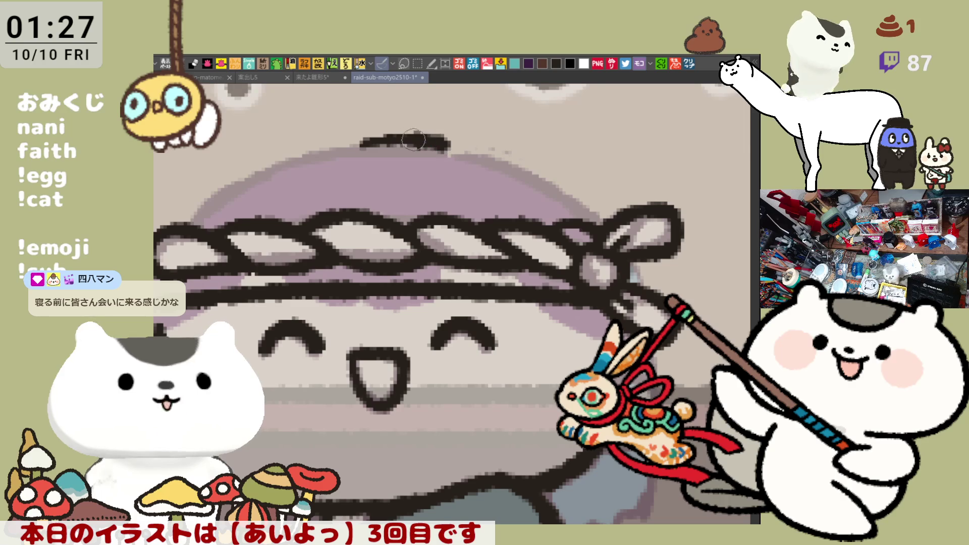
pyautogui.moveTo(356, 140); pyautogui.dragTo(439, 142)
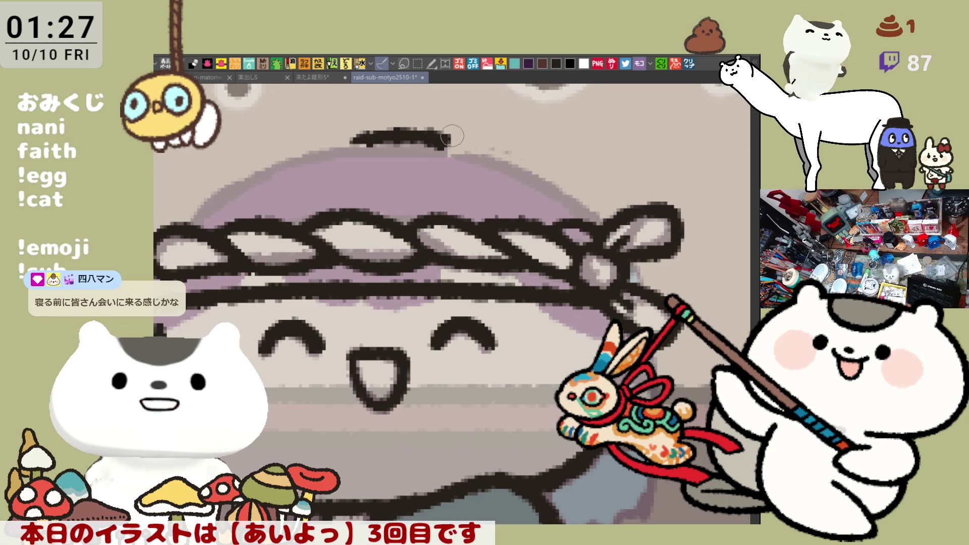
pyautogui.moveTo(447, 144); pyautogui.dragTo(454, 214)
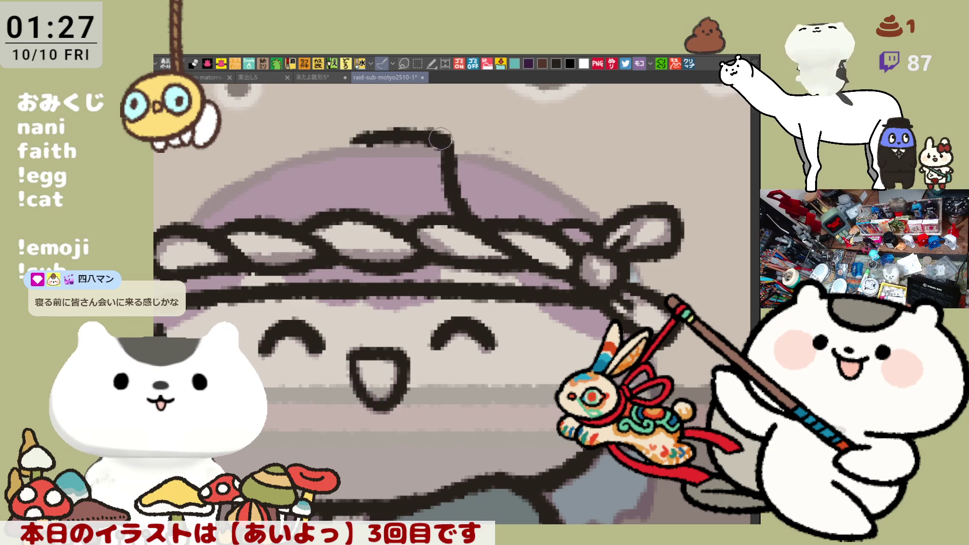
pyautogui.moveTo(362, 144); pyautogui.dragTo(318, 203)
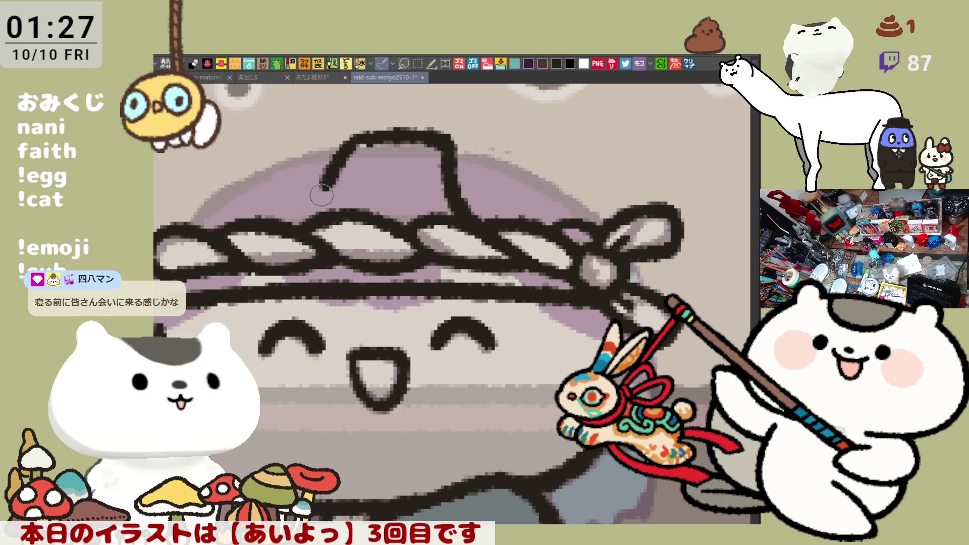
pyautogui.hotkey('ctrl', 'z')
pyautogui.moveTo(352, 141); pyautogui.dragTo(318, 203)
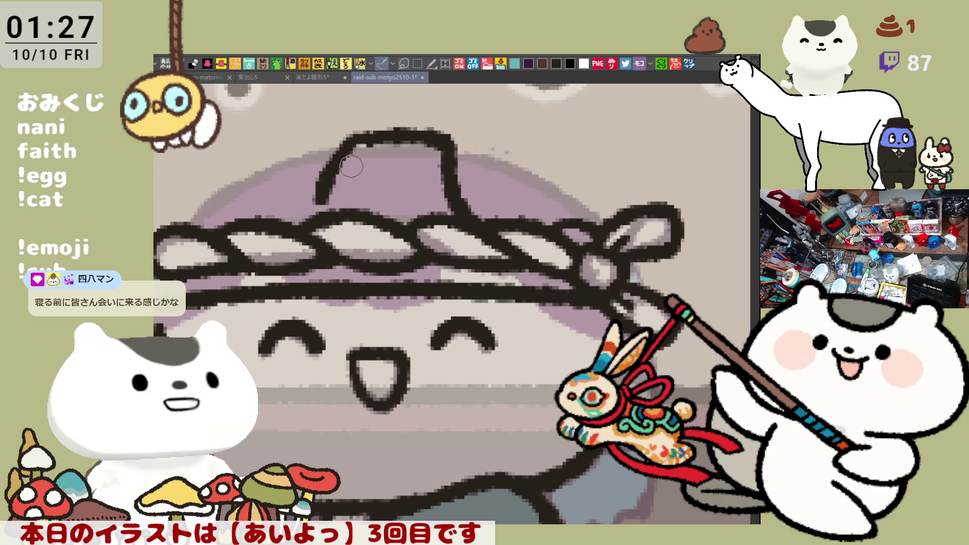
pyautogui.press('h')
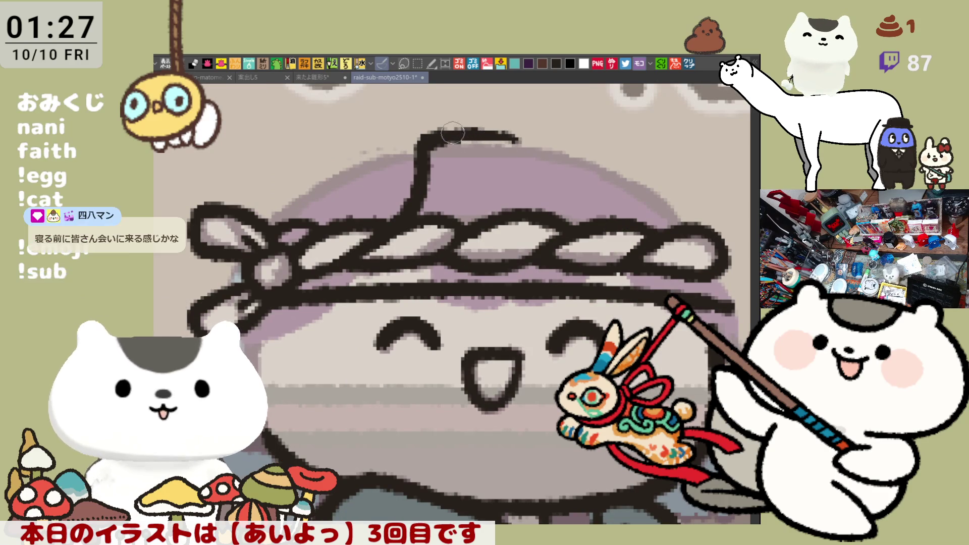
pyautogui.moveTo(453, 132); pyautogui.dragTo(534, 143)
pyautogui.hotkey('ctrl', 'z')
pyautogui.moveTo(455, 133)
pyautogui.mouseDown()
pyautogui.moveTo(524, 146)
pyautogui.moveTo(497, 160)
pyautogui.moveTo(416, 159)
pyautogui.mouseUp()
pyautogui.moveTo(339, 182); pyautogui.dragTo(327, 196)
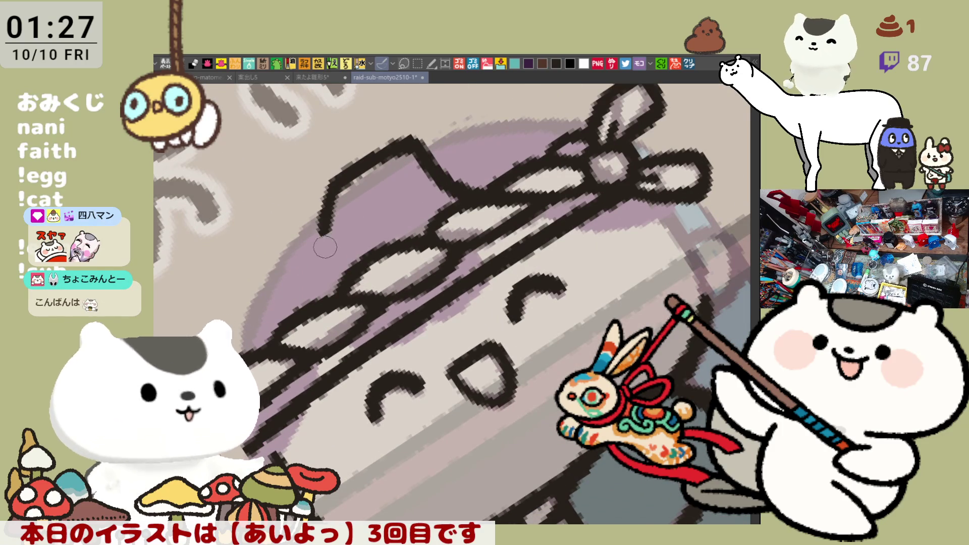
pyautogui.moveTo(340, 184); pyautogui.dragTo(309, 281)
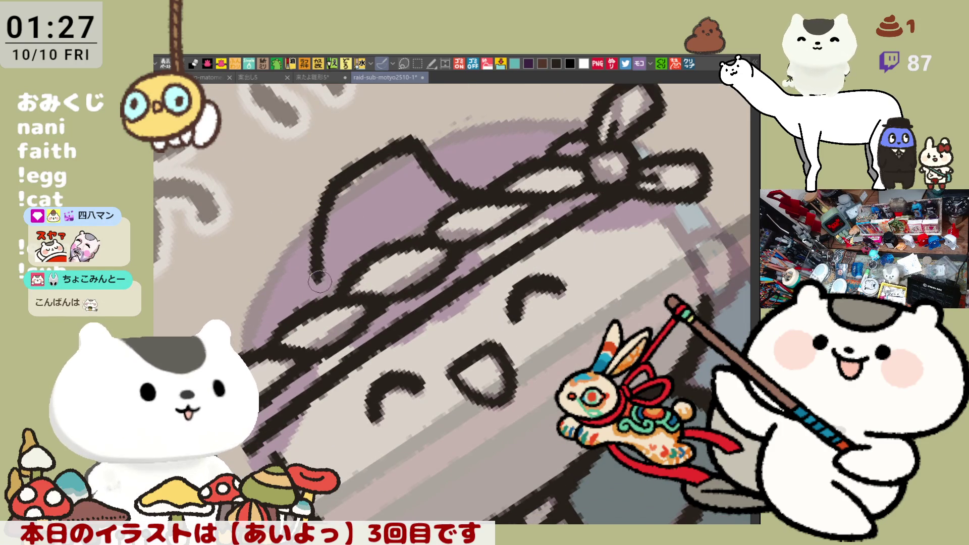
pyautogui.hotkey('ctrl', '0')
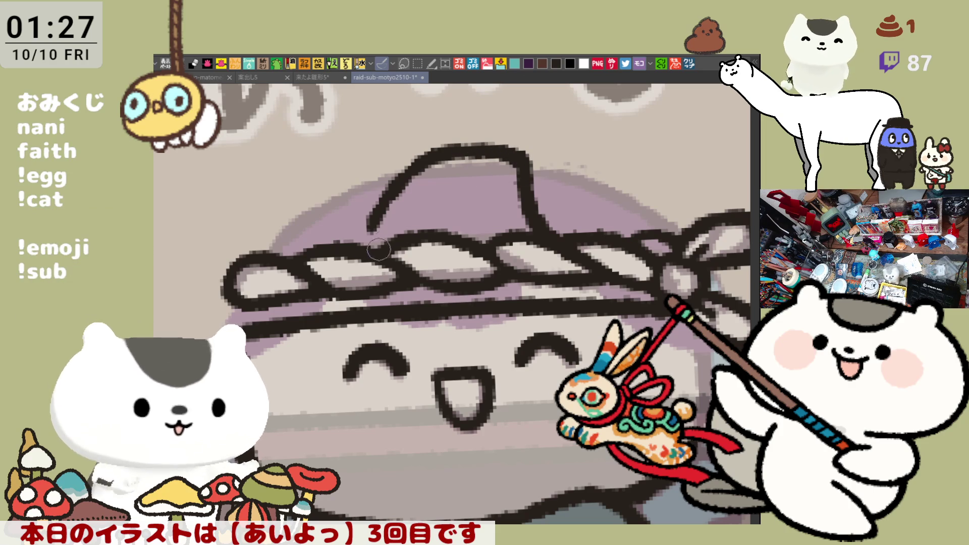
# Connect the cap outline down to the rope and redraw its right side curving down.
pyautogui.moveTo(372, 222); pyautogui.dragTo(340, 238)
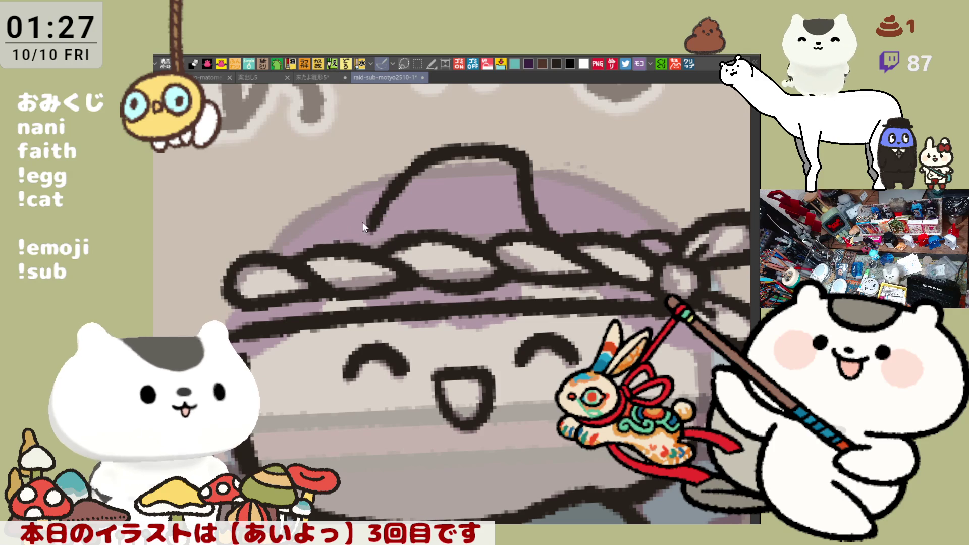
pyautogui.hotkey('ctrl', 'z')
pyautogui.moveTo(374, 228); pyautogui.dragTo(323, 247)
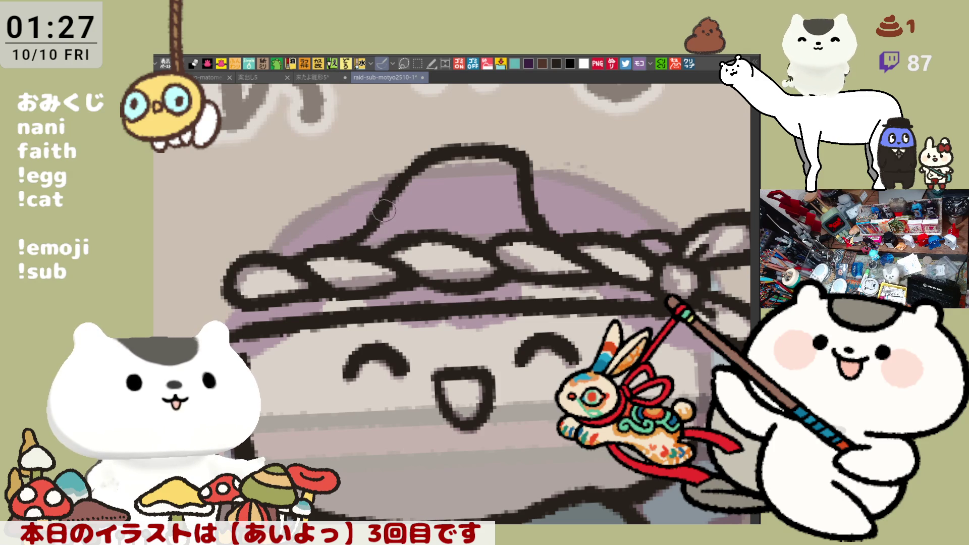
pyautogui.moveTo(385, 197); pyautogui.dragTo(463, 146)
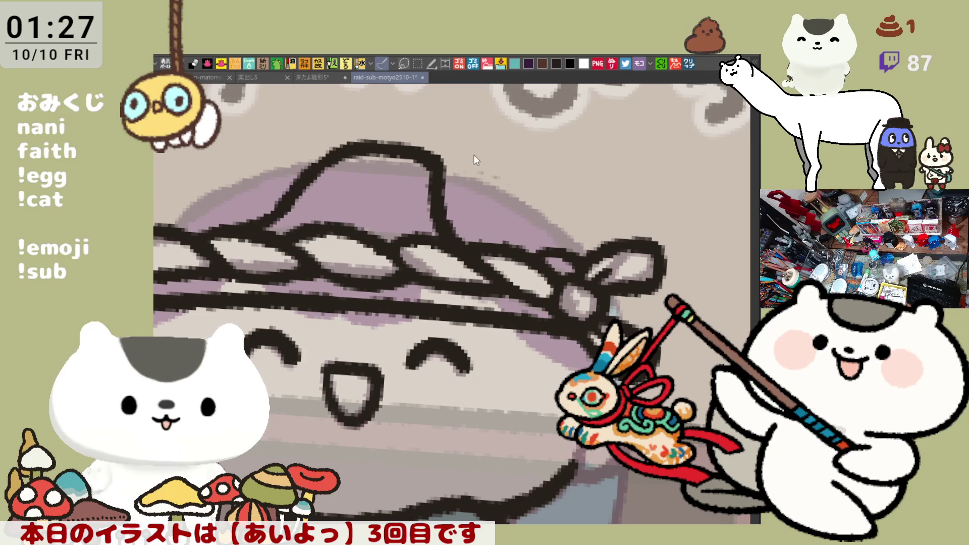
pyautogui.moveTo(443, 154); pyautogui.dragTo(509, 180)
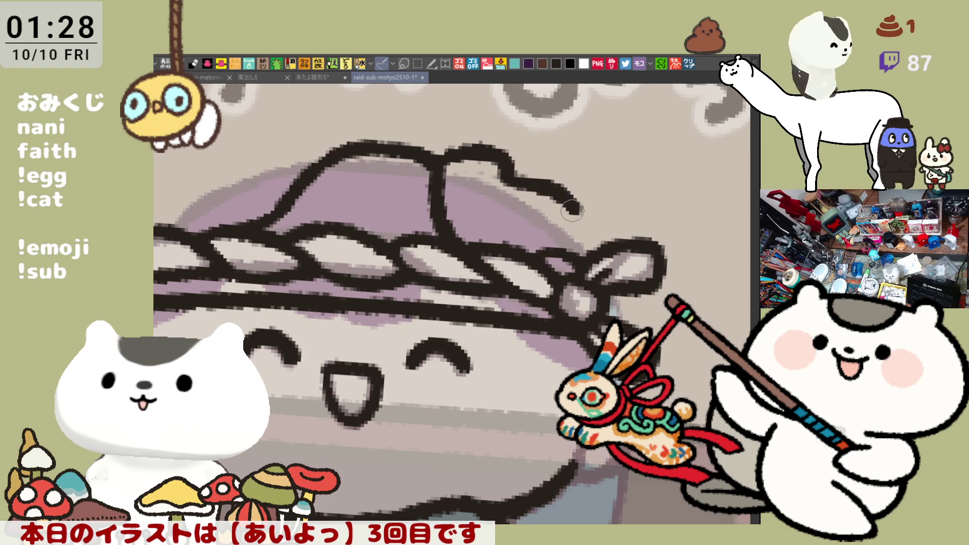
pyautogui.hotkey('ctrl', 'z')
pyautogui.moveTo(496, 159); pyautogui.dragTo(600, 254)
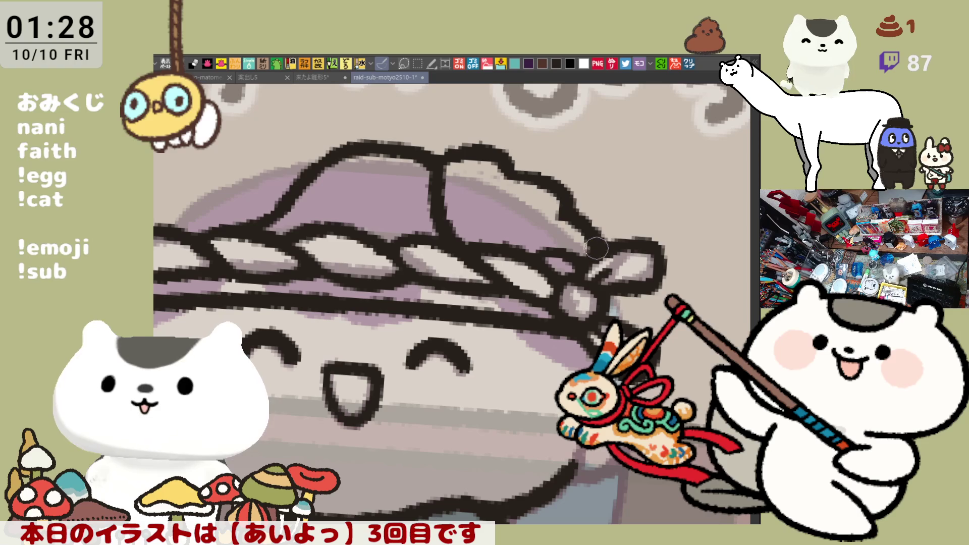
pyautogui.moveTo(577, 221); pyautogui.dragTo(598, 241)
pyautogui.scroll(-5, 599, 241)
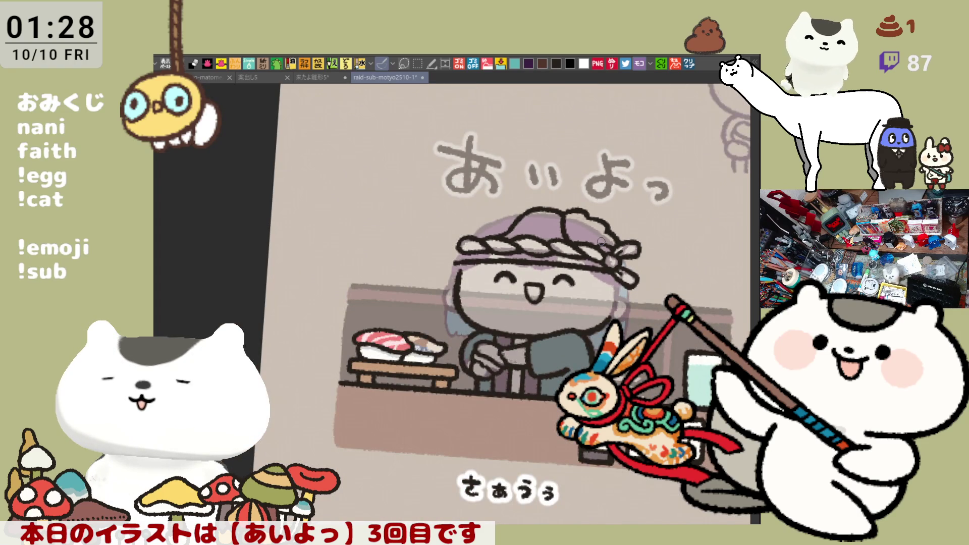
pyautogui.scroll(2, 601, 242)
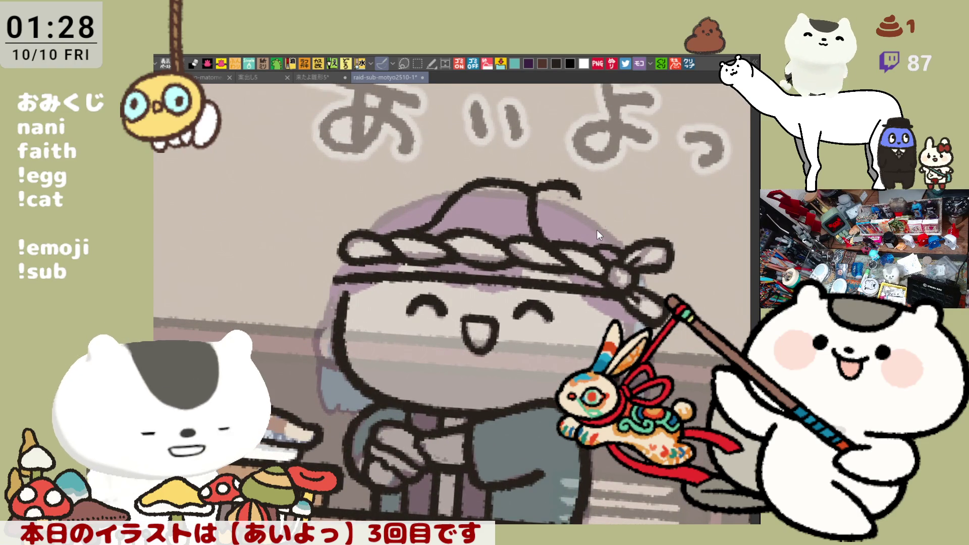
pyautogui.hotkey('ctrl', 'z')
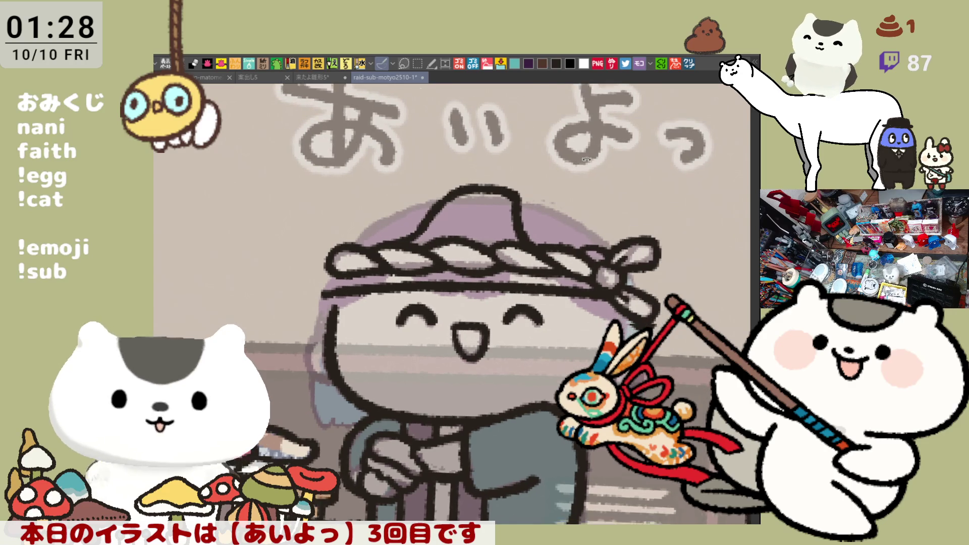
pyautogui.moveTo(518, 189); pyautogui.dragTo(504, 182)
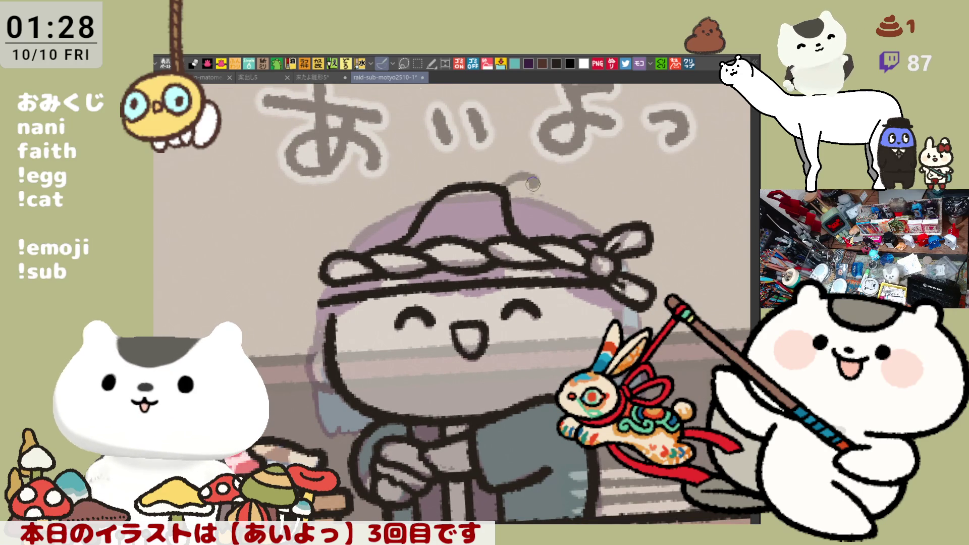
pyautogui.scroll(-2, 537, 185)
pyautogui.scroll(-5, 534, 185)
pyautogui.scroll(5, 525, 185)
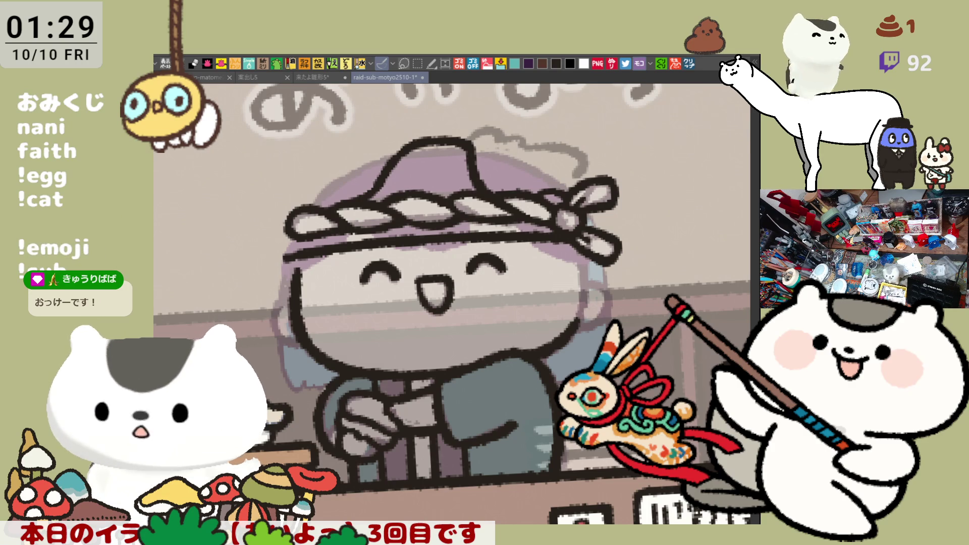
# View the character turnaround reference in the イラスト tab, then return to the chef card.
pyautogui.click(689, 63)
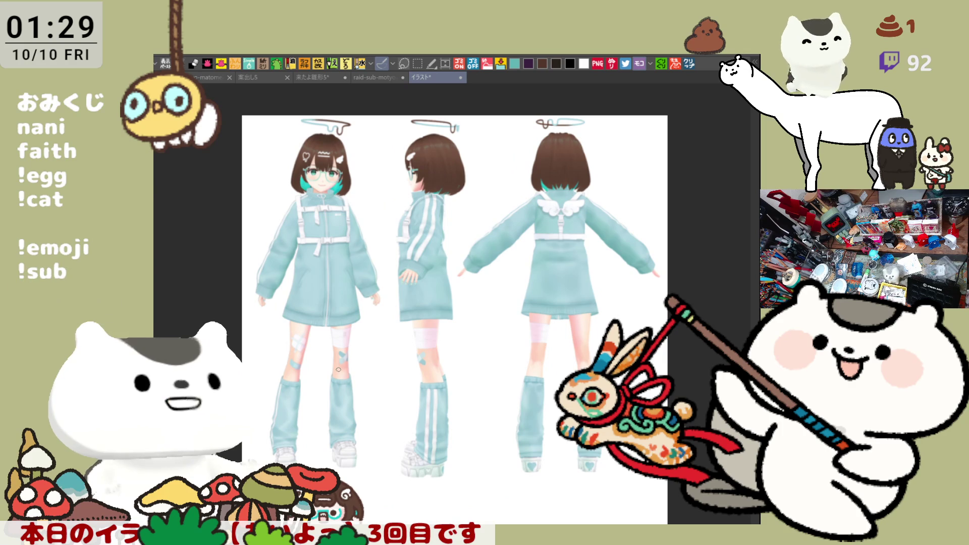
pyautogui.scroll(1, 338, 369)
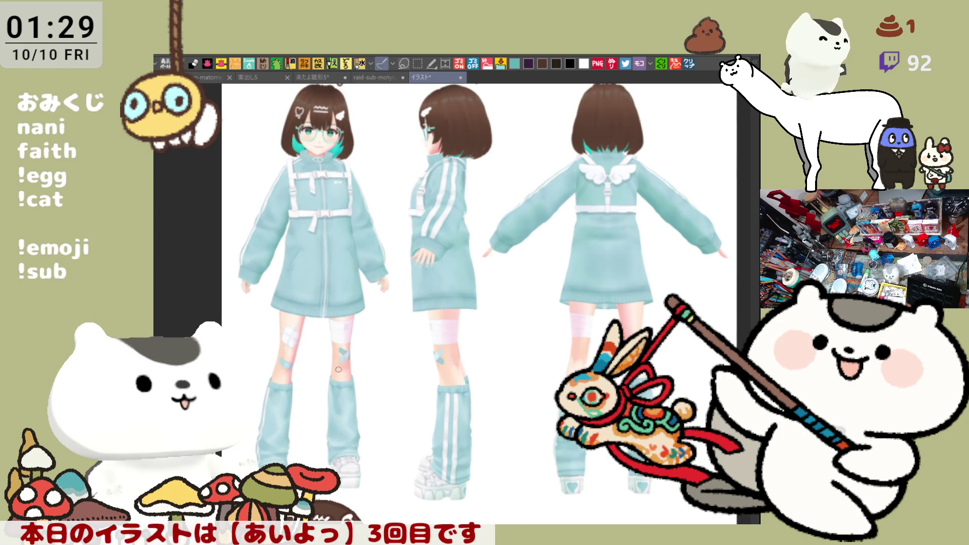
pyautogui.scroll(-1, 339, 369)
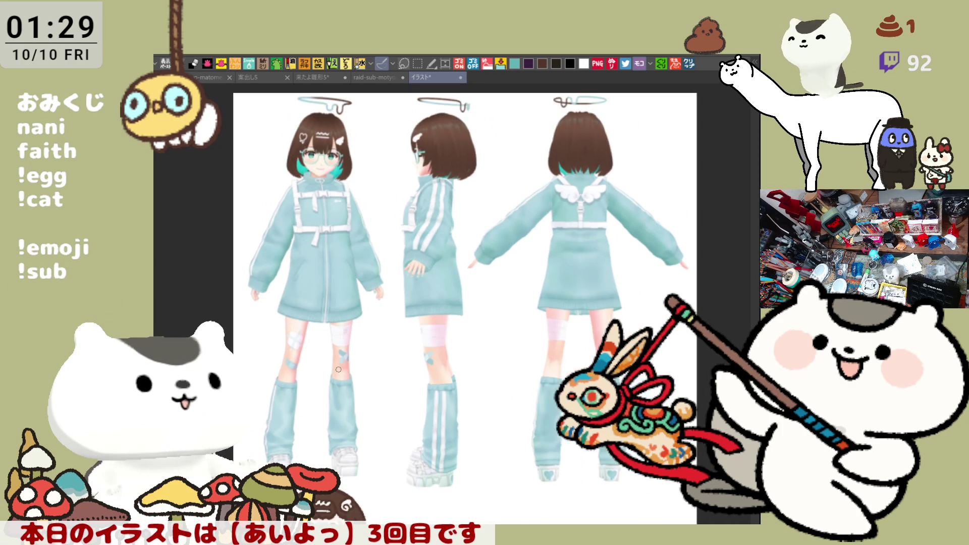
pyautogui.scroll(-1, 338, 369)
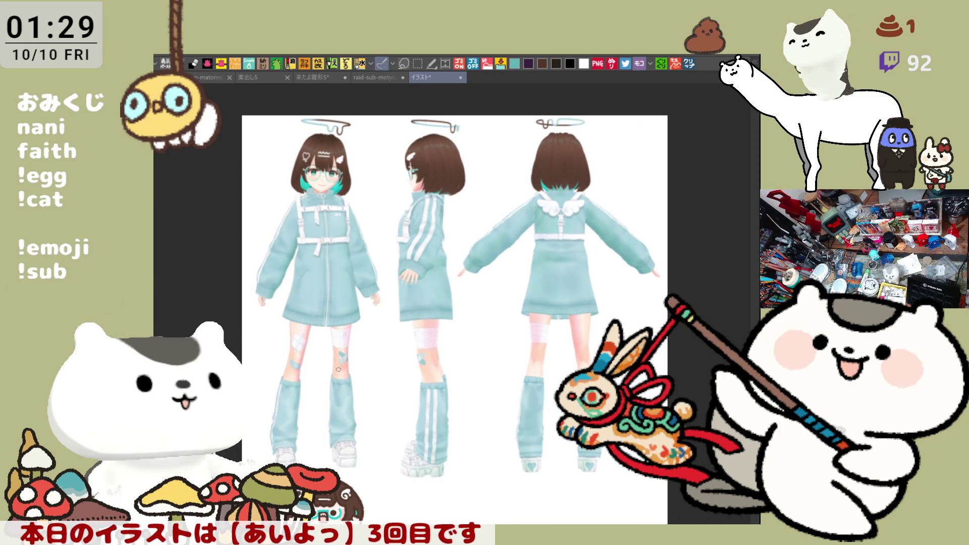
pyautogui.scroll(-1, 338, 369)
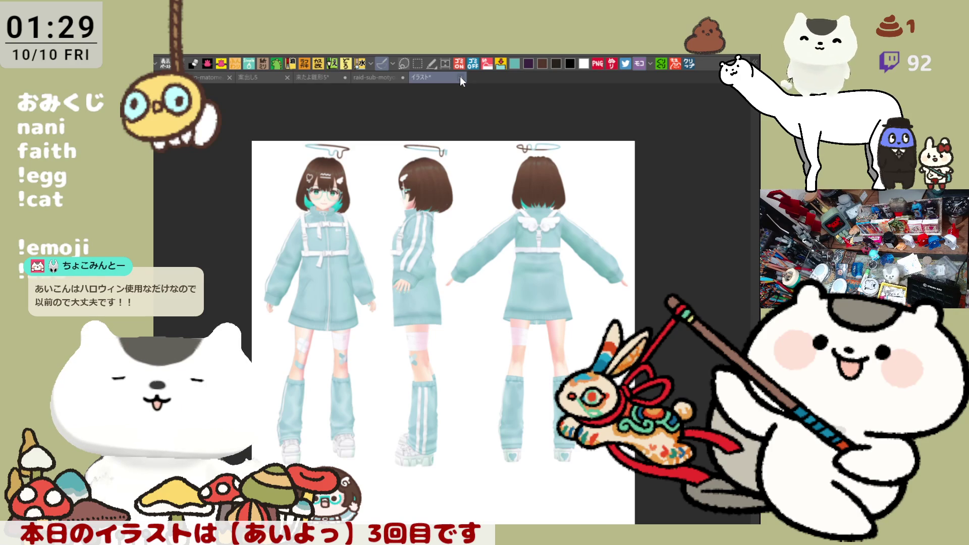
pyautogui.click(460, 77)
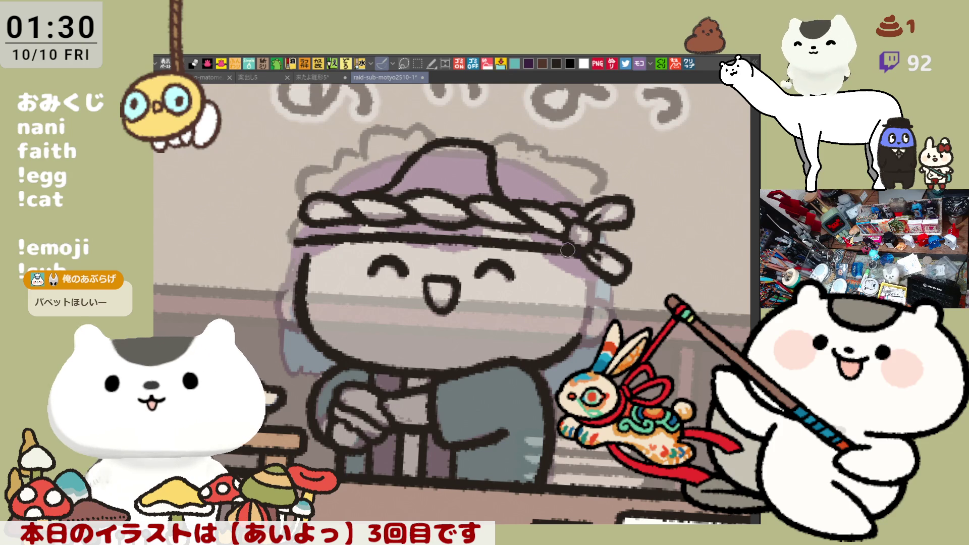
# Shade grey along the headband knot and darken the face's left edge.
pyautogui.moveTo(559, 288); pyautogui.dragTo(599, 284)
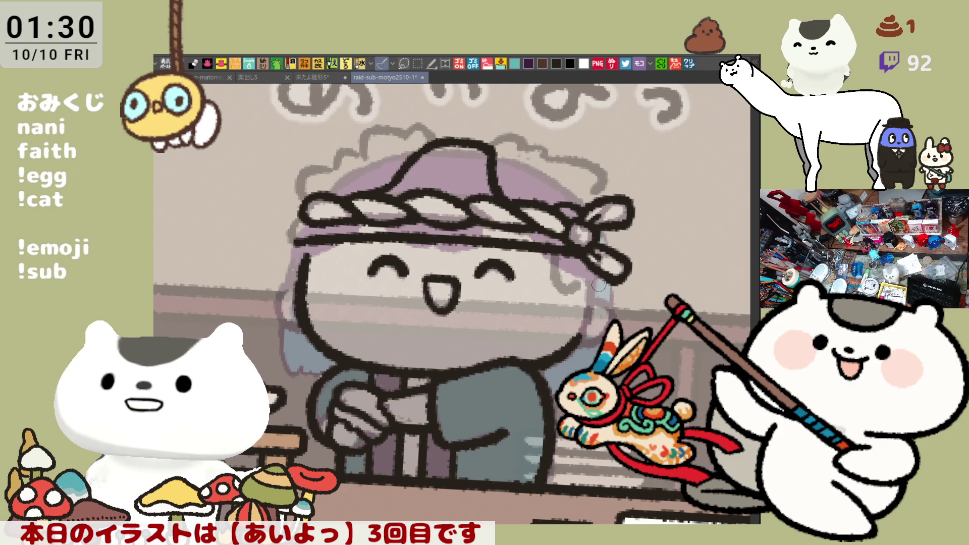
pyautogui.moveTo(599, 221); pyautogui.dragTo(608, 258)
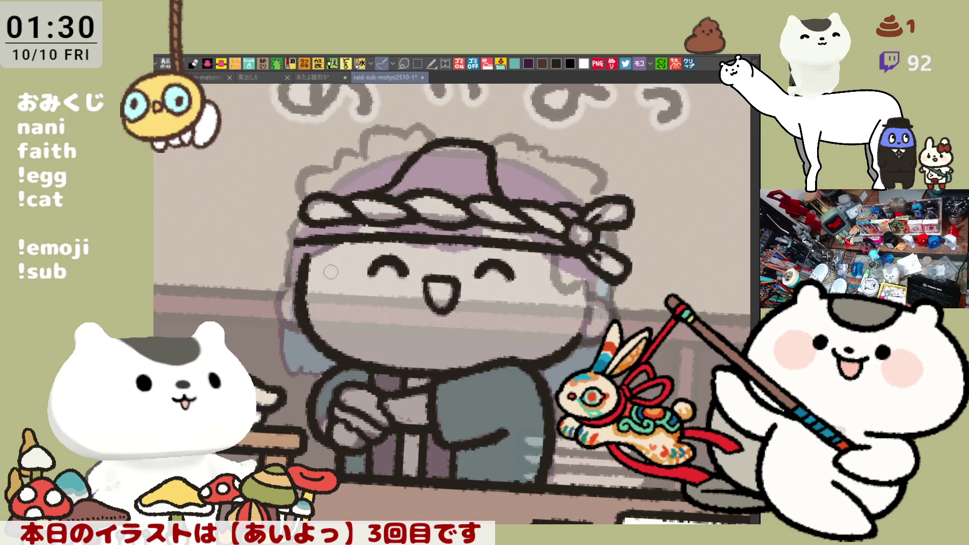
pyautogui.moveTo(301, 272); pyautogui.dragTo(300, 327)
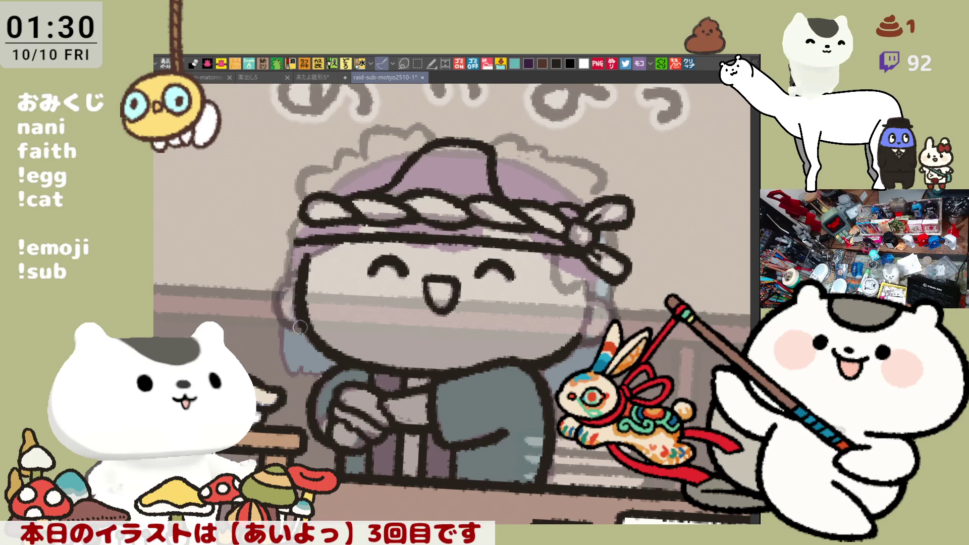
pyautogui.scroll(-2, 314, 322)
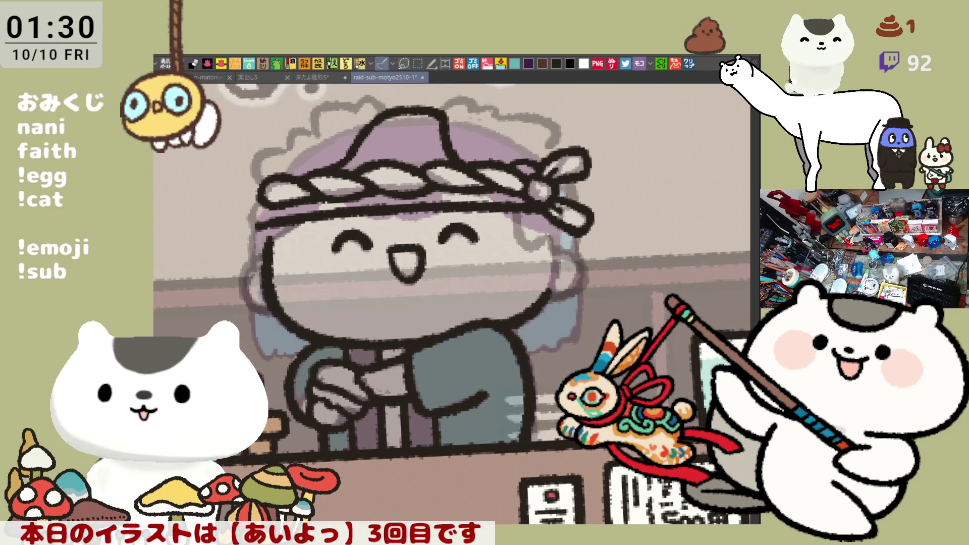
# Undo the strokes at the head top and redraw the line along its top right.
pyautogui.moveTo(561, 275); pyautogui.dragTo(592, 338)
pyautogui.hotkey('ctrl', 'z')
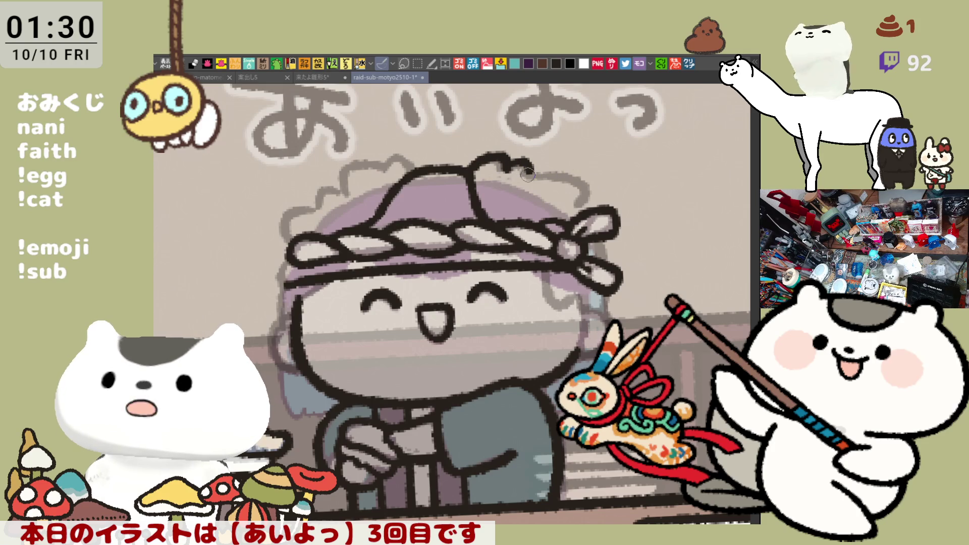
pyautogui.hotkey('ctrl', 'z')
pyautogui.moveTo(528, 174); pyautogui.dragTo(582, 198)
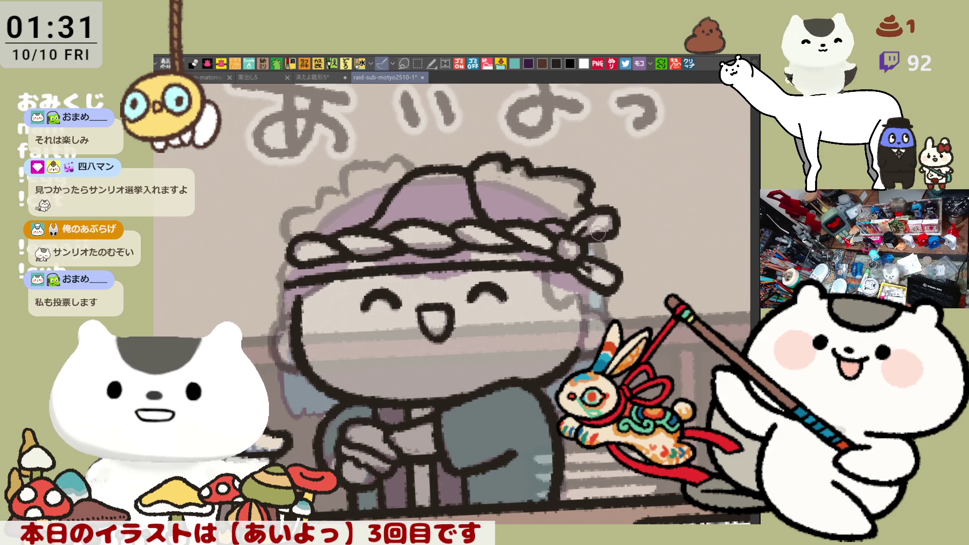
# Thicken the top hair outline under a mirrored check and ink arcs over the upper hair curls.
pyautogui.press('h')
pyautogui.scroll(1, 379, 240)
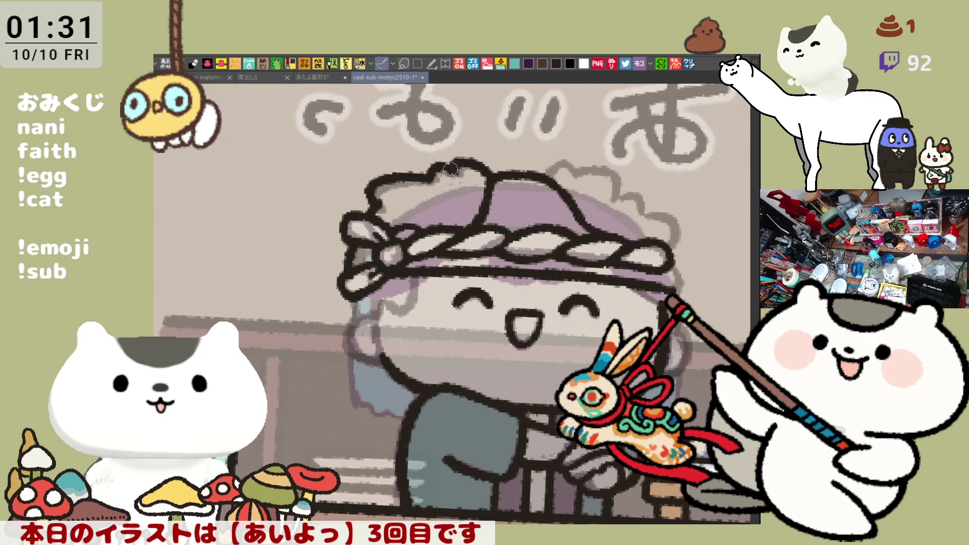
pyautogui.moveTo(462, 154); pyautogui.dragTo(481, 165)
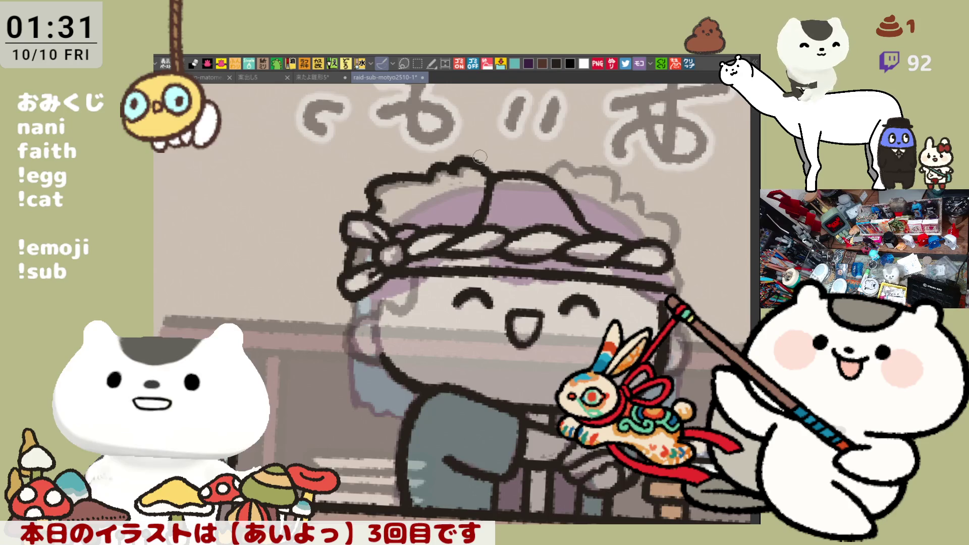
pyautogui.press('h')
pyautogui.scroll(-2, 379, 168)
pyautogui.moveTo(379, 169)
pyautogui.mouseDown()
pyautogui.moveTo(434, 133)
pyautogui.moveTo(458, 152)
pyautogui.mouseUp()
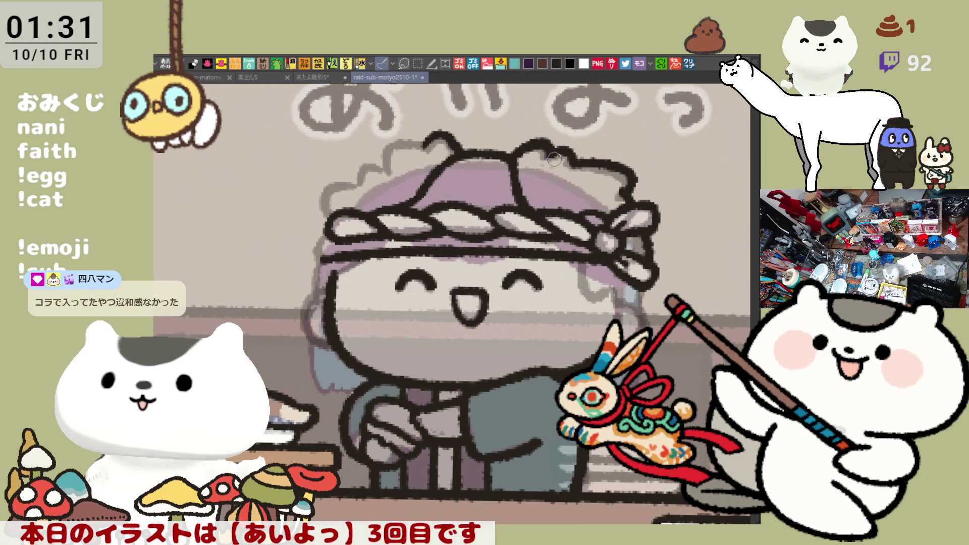
pyautogui.moveTo(554, 158); pyautogui.dragTo(558, 173)
pyautogui.hotkey('ctrl', 'z')
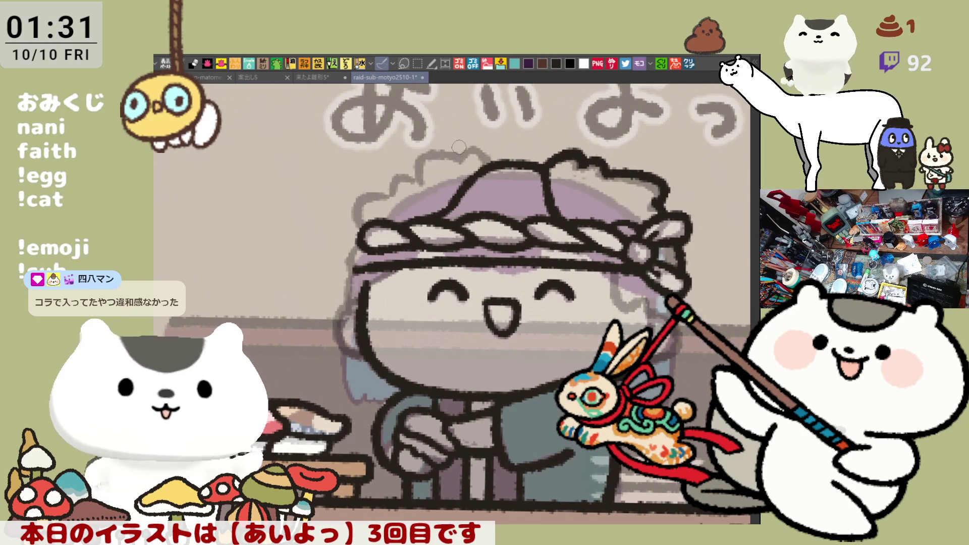
pyautogui.moveTo(459, 162); pyautogui.dragTo(492, 165)
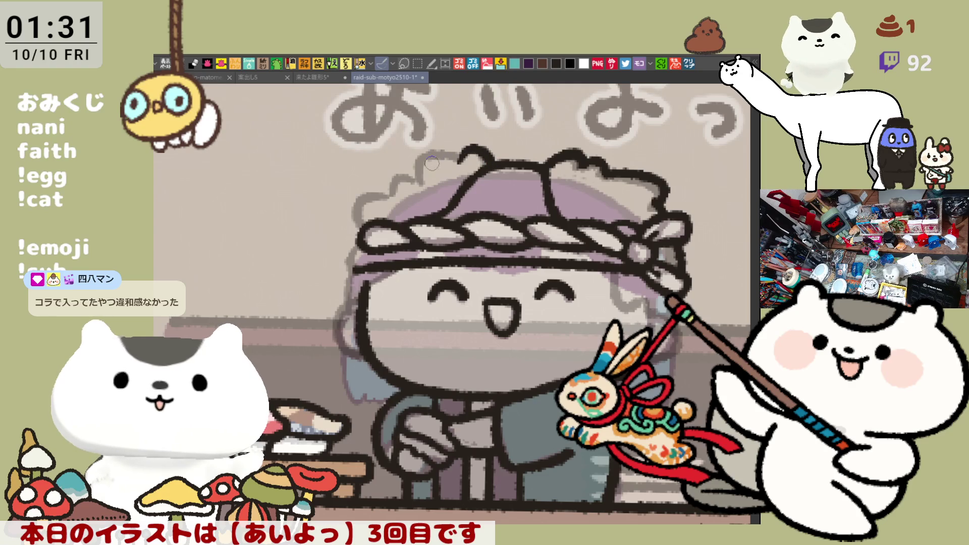
pyautogui.moveTo(415, 183); pyautogui.dragTo(457, 156)
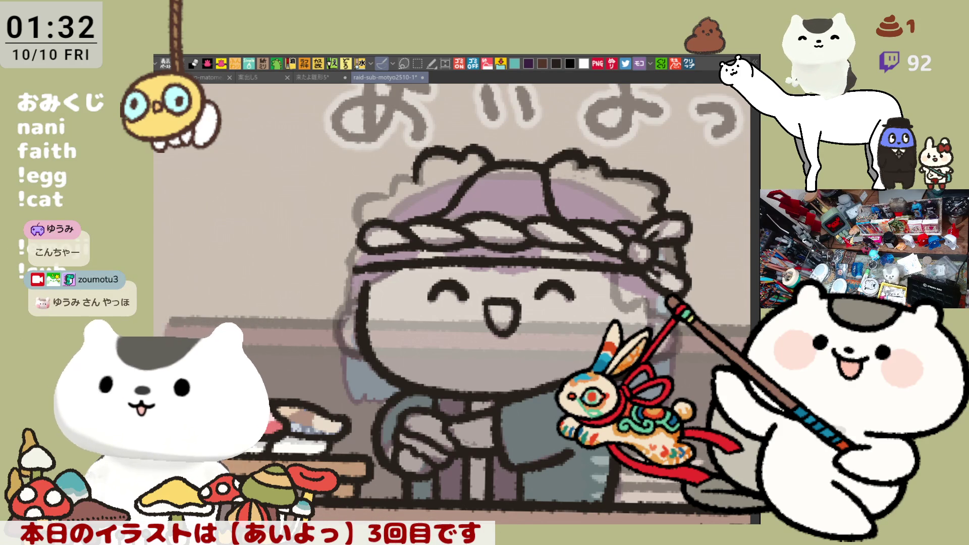
pyautogui.scroll(-3, 401, 263)
pyautogui.scroll(-3, 401, 264)
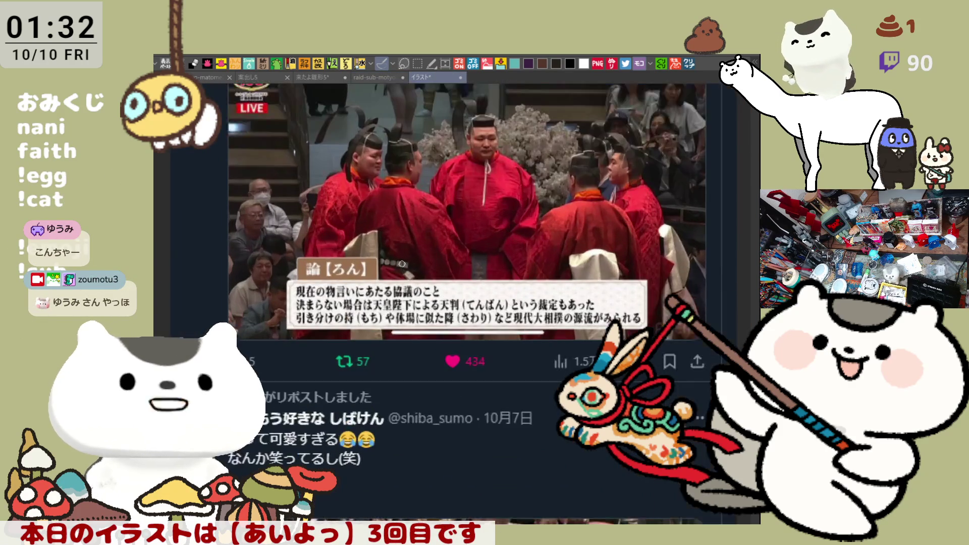
pyautogui.scroll(1, 402, 264)
pyautogui.scroll(1, 424, 273)
pyautogui.scroll(1, 455, 284)
pyautogui.scroll(2, 474, 294)
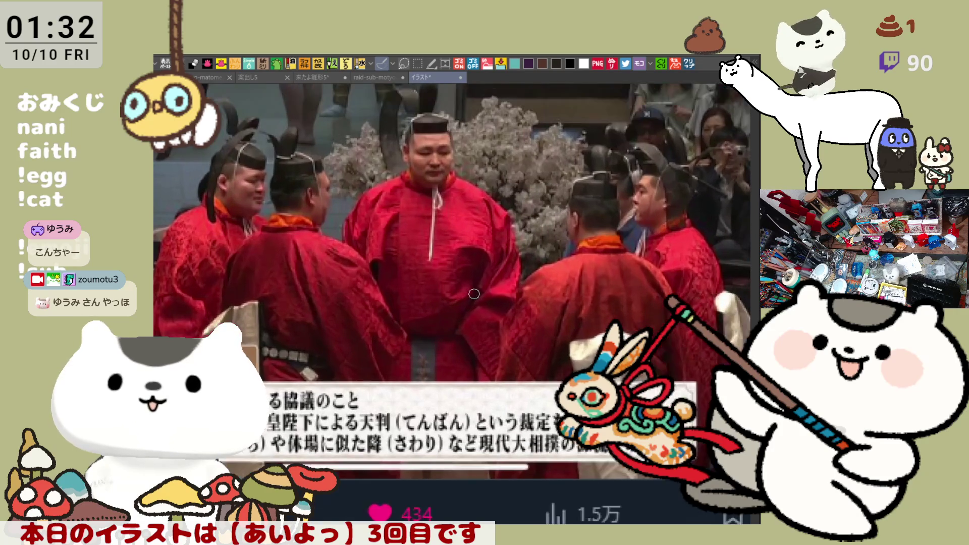
pyautogui.scroll(-1, 474, 294)
pyautogui.scroll(-1, 474, 294)
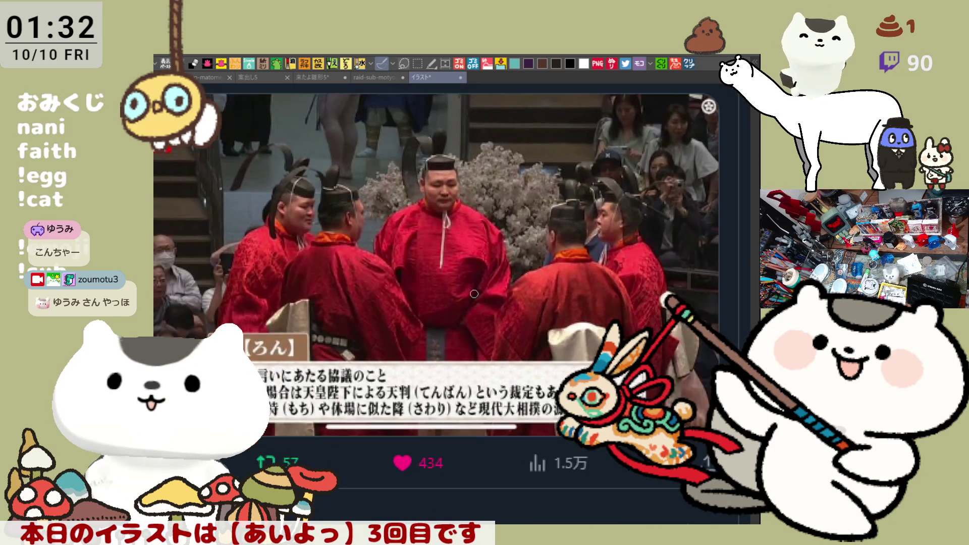
pyautogui.scroll(-1, 475, 294)
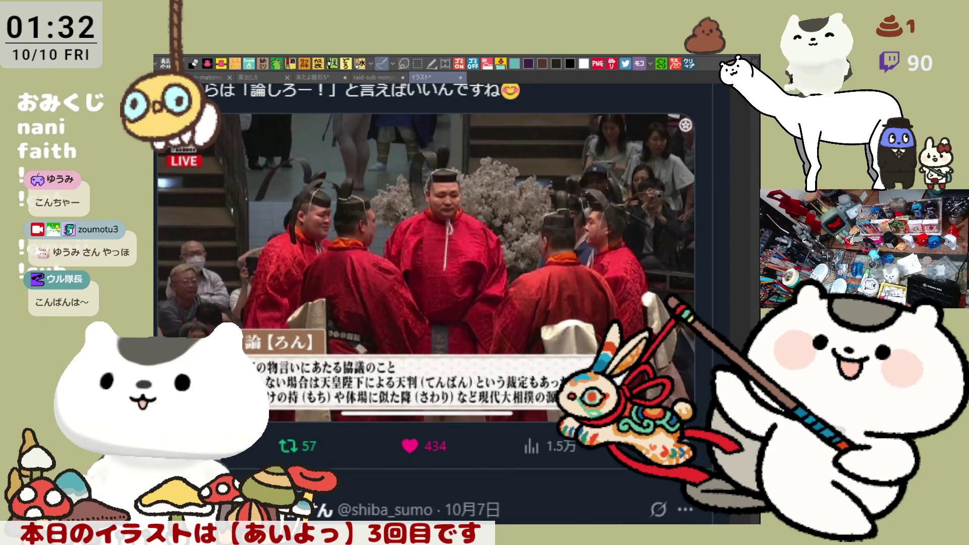
pyautogui.scroll(-4, 413, 351)
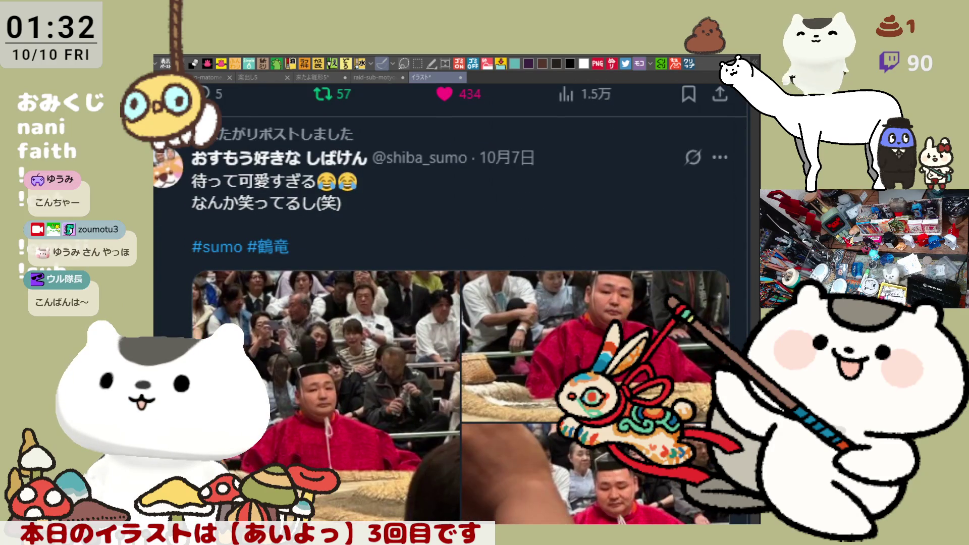
pyautogui.scroll(-1, 412, 351)
pyautogui.scroll(1, 413, 351)
pyautogui.scroll(1, 413, 351)
pyautogui.scroll(1, 453, 377)
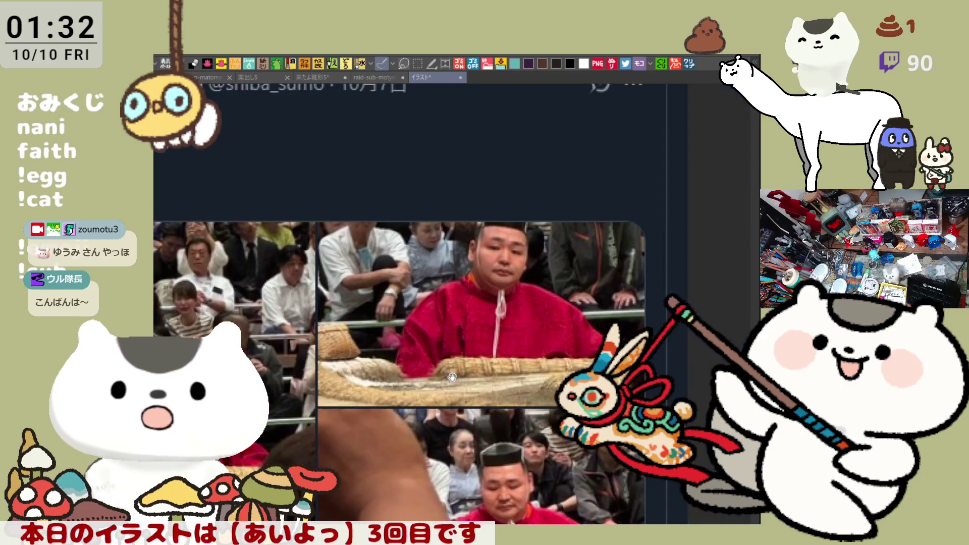
pyautogui.scroll(-1, 452, 376)
pyautogui.scroll(-1, 453, 376)
pyautogui.scroll(-1, 451, 374)
pyautogui.scroll(-1, 451, 371)
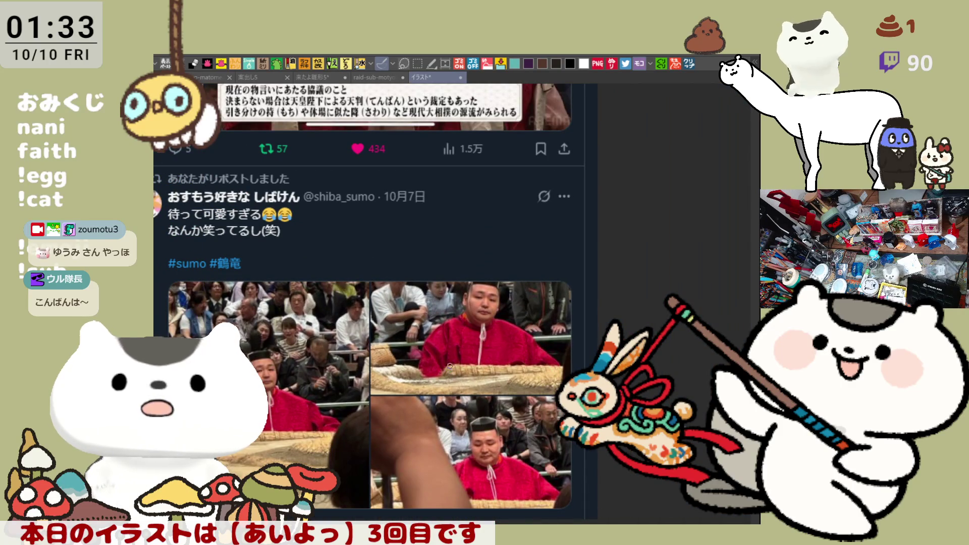
pyautogui.scroll(2, 413, 303)
pyautogui.scroll(1, 413, 303)
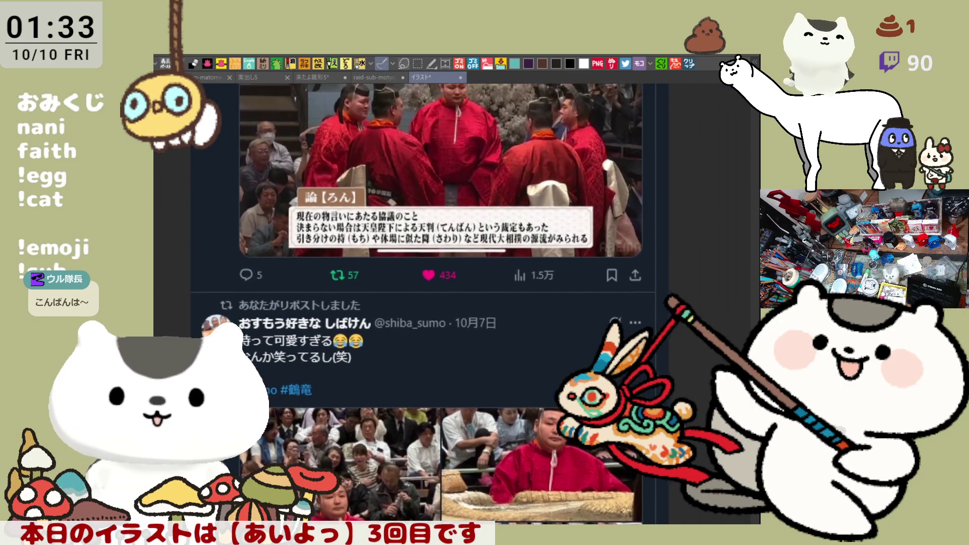
pyautogui.scroll(1, 413, 304)
pyautogui.scroll(1, 413, 304)
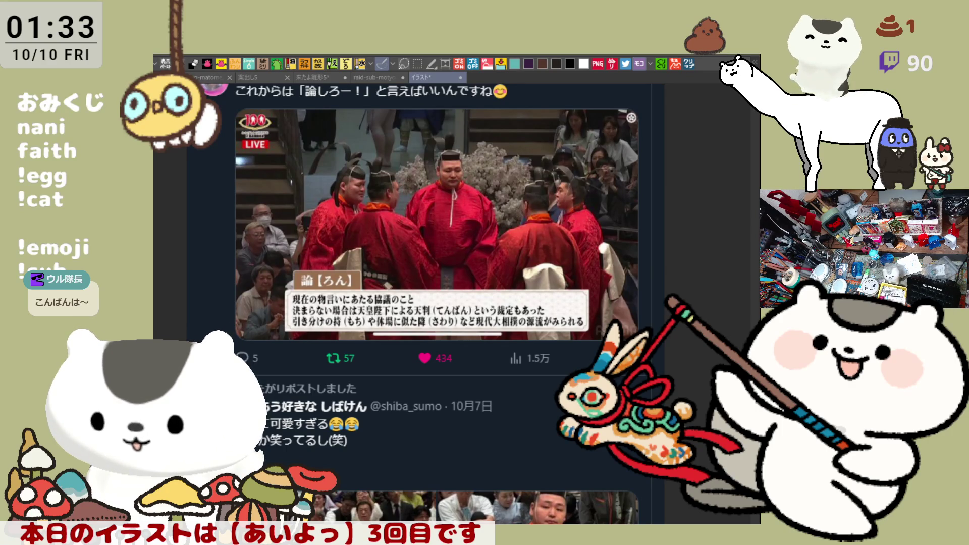
pyautogui.scroll(-5, 310, 350)
pyautogui.scroll(1, 311, 350)
pyautogui.scroll(2, 311, 351)
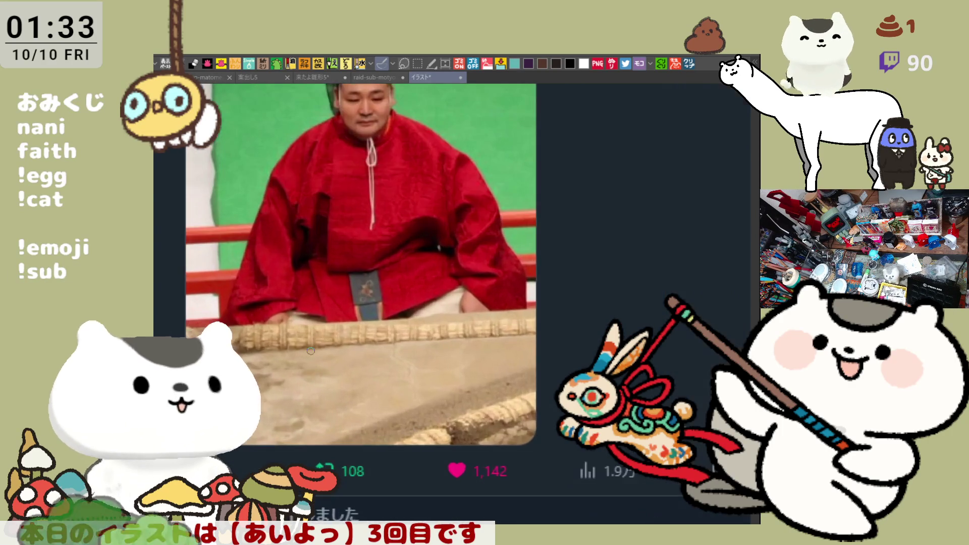
pyautogui.scroll(3, 311, 351)
pyautogui.scroll(2, 307, 359)
pyautogui.scroll(1, 300, 374)
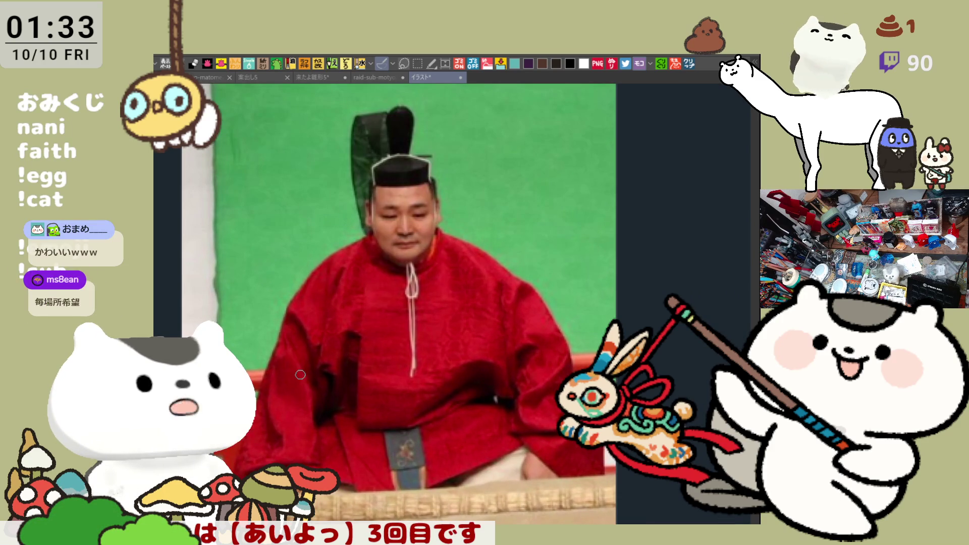
pyautogui.scroll(-1, 300, 374)
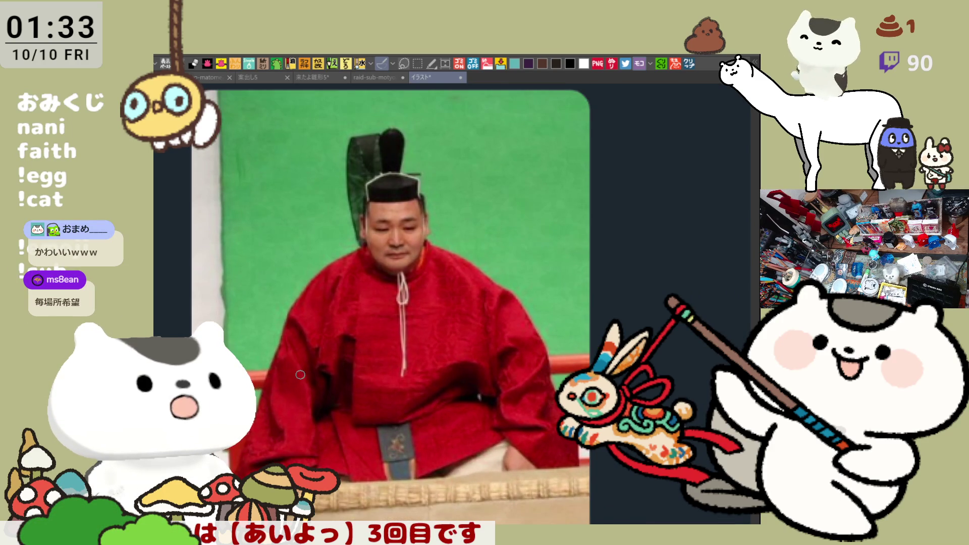
pyautogui.scroll(-1, 300, 374)
pyautogui.scroll(-1, 300, 374)
pyautogui.scroll(-1, 300, 374)
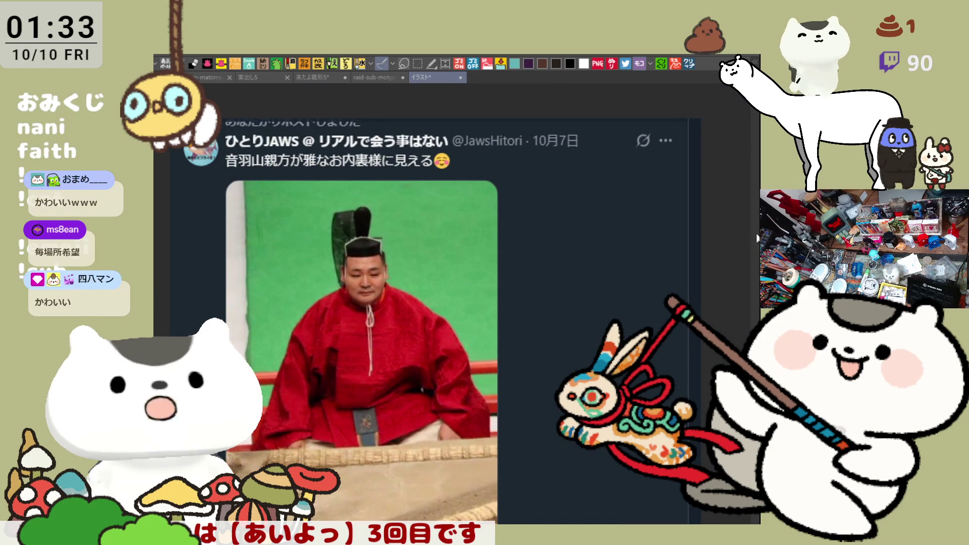
pyautogui.scroll(-2, 413, 303)
pyautogui.scroll(-4, 412, 303)
pyautogui.scroll(-3, 413, 303)
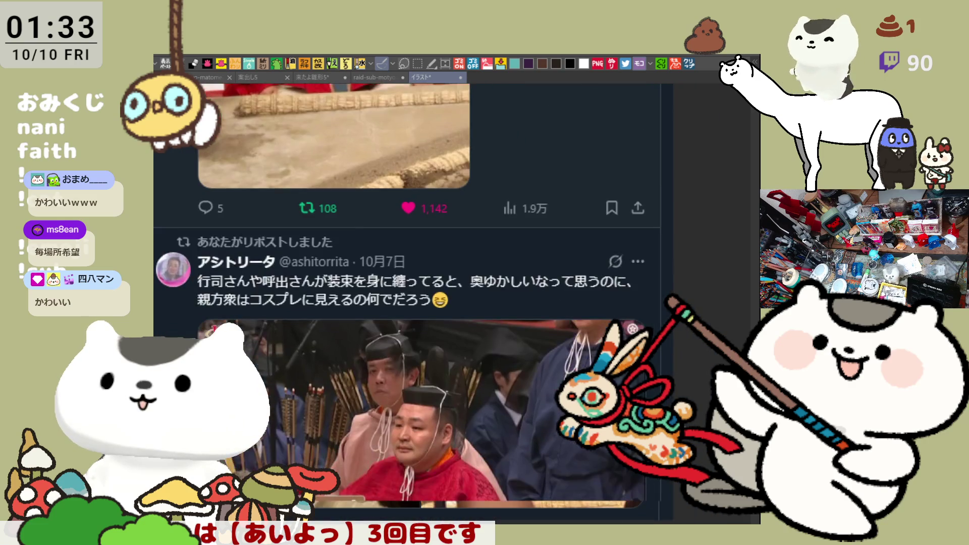
pyautogui.scroll(-1, 505, 454)
pyautogui.scroll(-1, 505, 453)
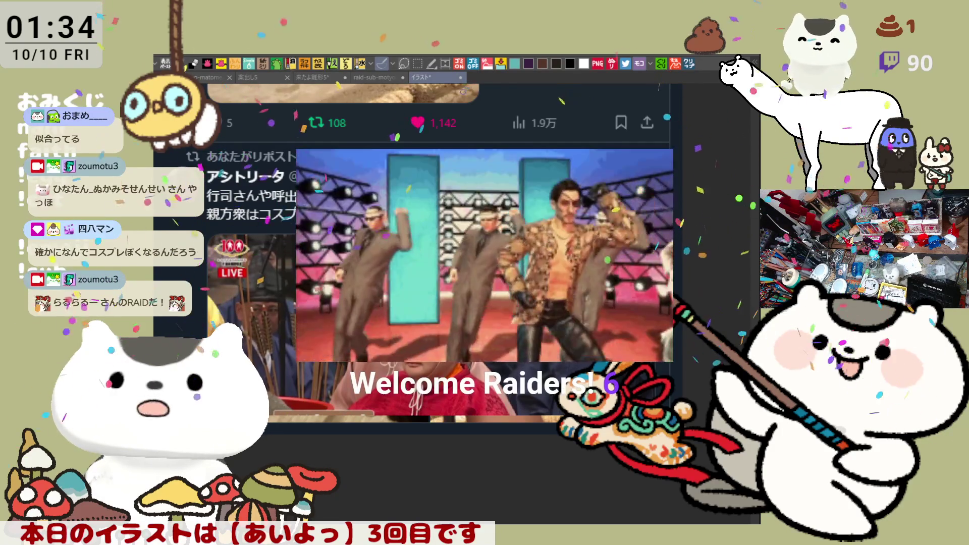
# Switch from the イラスト tab back to the raid-sub-motyo2510-1 chef illustration.
pyautogui.hotkey('ctrl', 'shift', 'Tab')
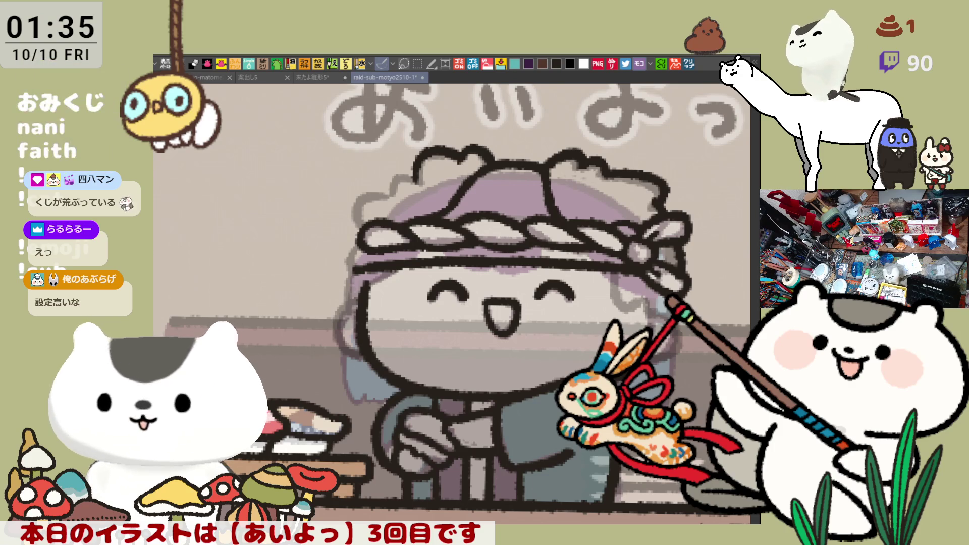
# Review the character reference sheet in the イラスト tab, then close it with Ctrl+W.
pyautogui.click(690, 63)
pyautogui.scroll(1, 391, 360)
pyautogui.scroll(1, 391, 360)
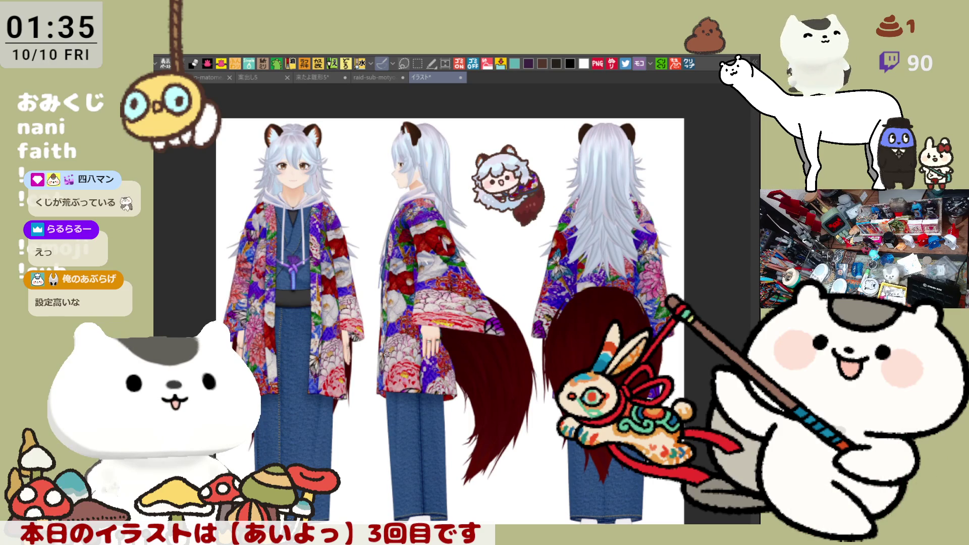
pyautogui.scroll(1, 387, 354)
pyautogui.scroll(1, 387, 354)
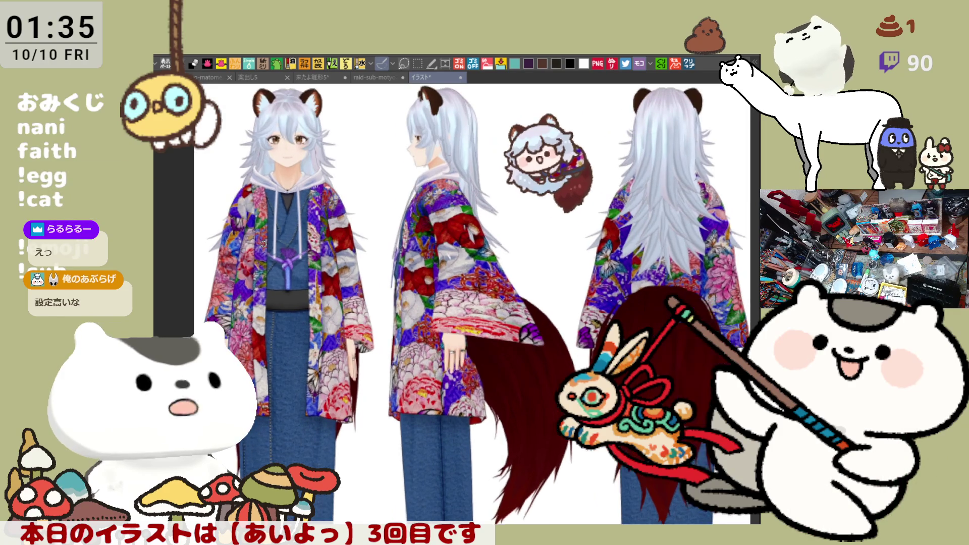
pyautogui.scroll(1, 258, 250)
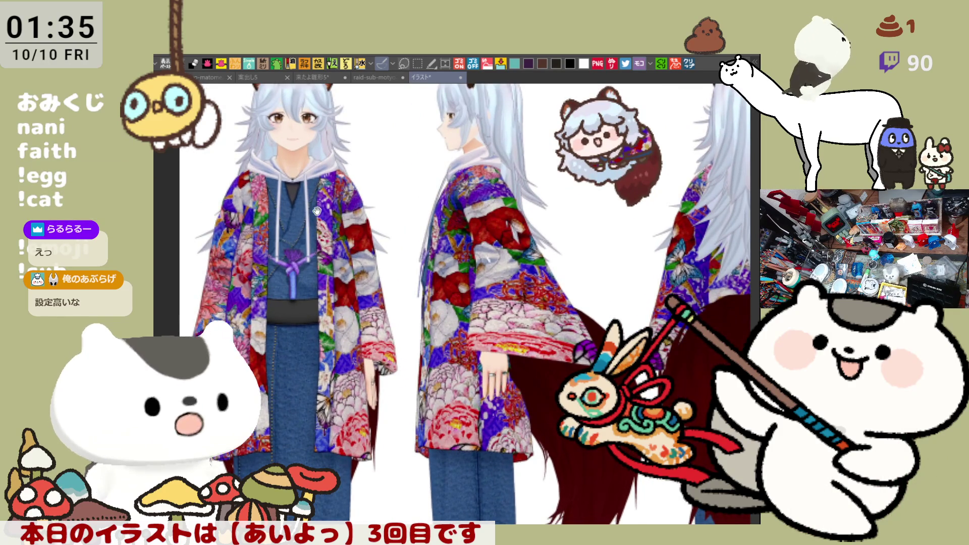
pyautogui.scroll(2, 334, 295)
pyautogui.scroll(1, 303, 341)
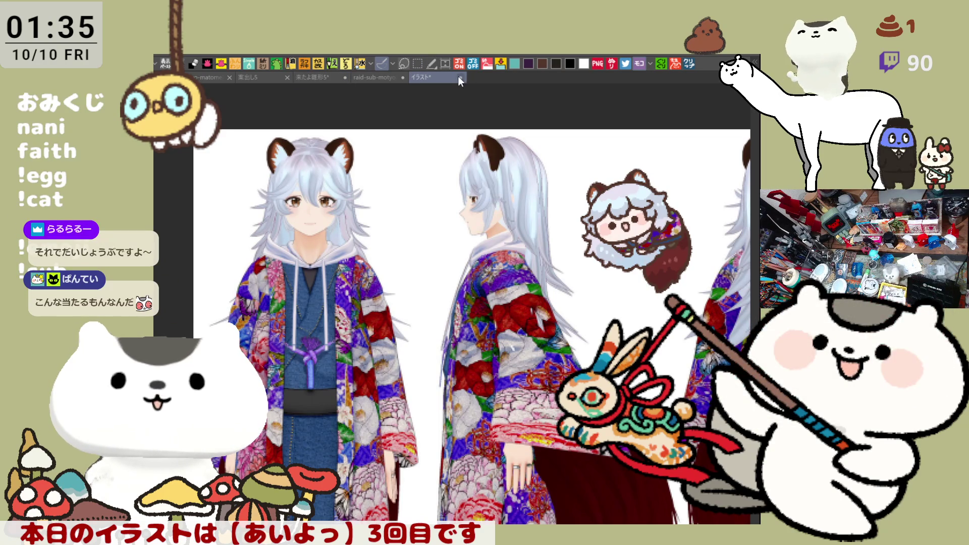
pyautogui.hotkey('ctrl', 'w')
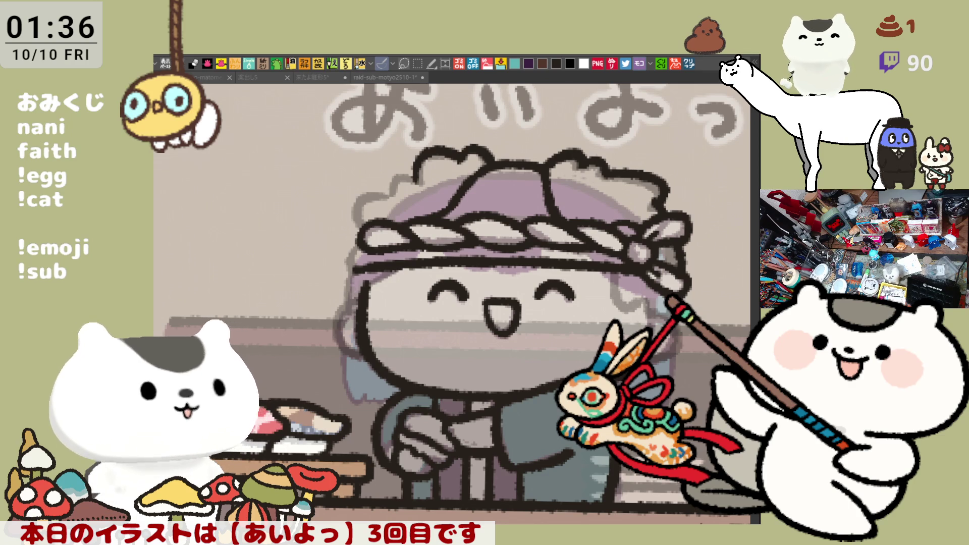
pyautogui.scroll(-3, 454, 303)
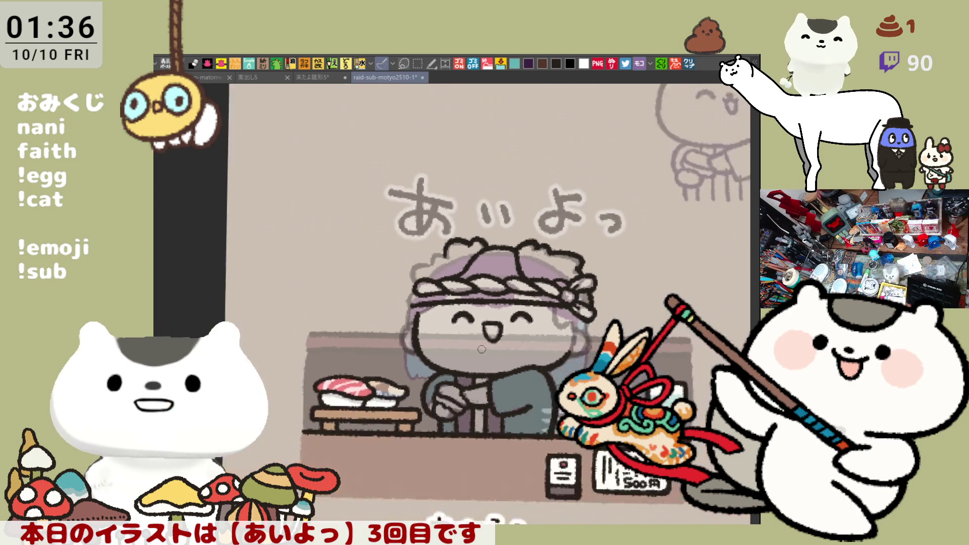
pyautogui.scroll(-3, 454, 303)
pyautogui.scroll(-2, 454, 303)
pyautogui.hscroll(4, 496, 303)
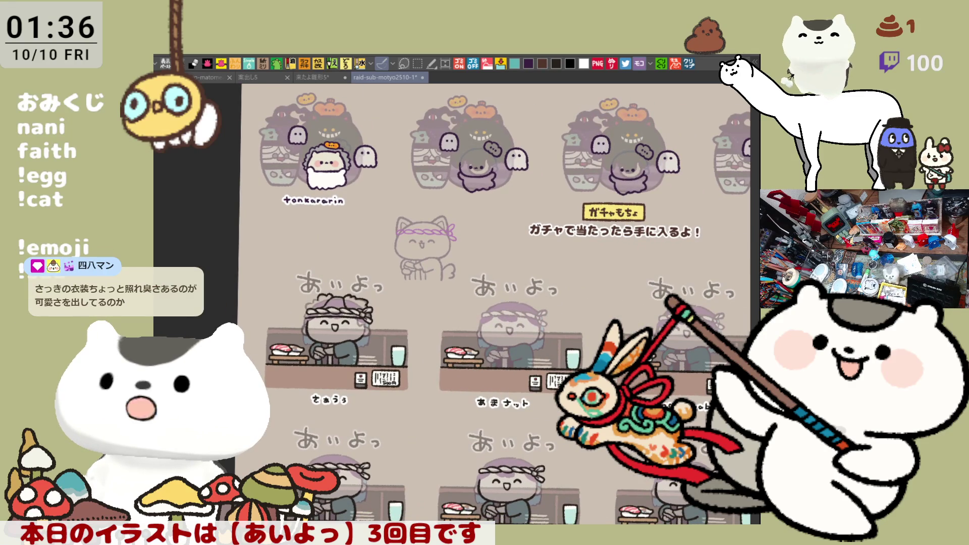
pyautogui.scroll(-2, 492, 303)
pyautogui.scroll(-2, 493, 303)
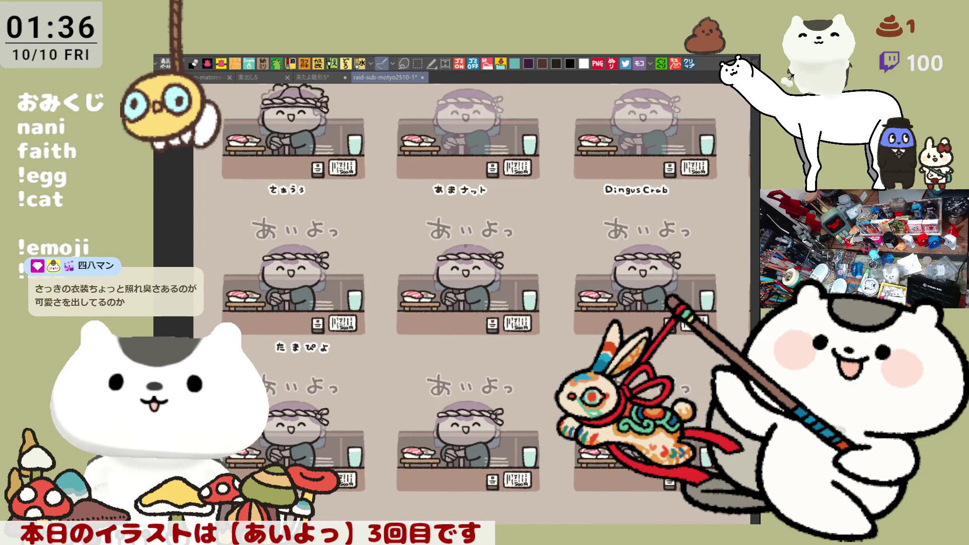
pyautogui.scroll(3, 465, 245)
pyautogui.scroll(2, 466, 246)
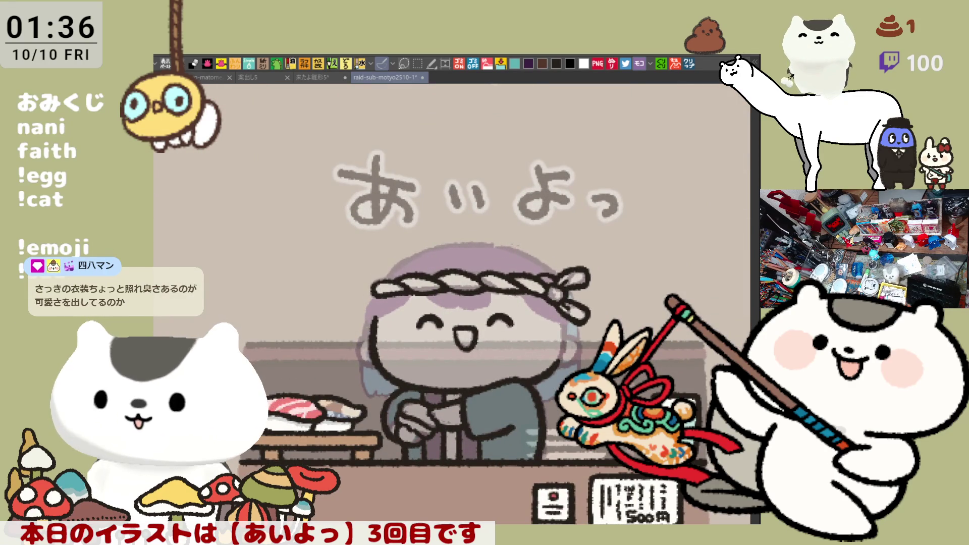
pyautogui.scroll(-2, 587, 256)
pyautogui.scroll(1, 586, 255)
pyautogui.scroll(2, 586, 255)
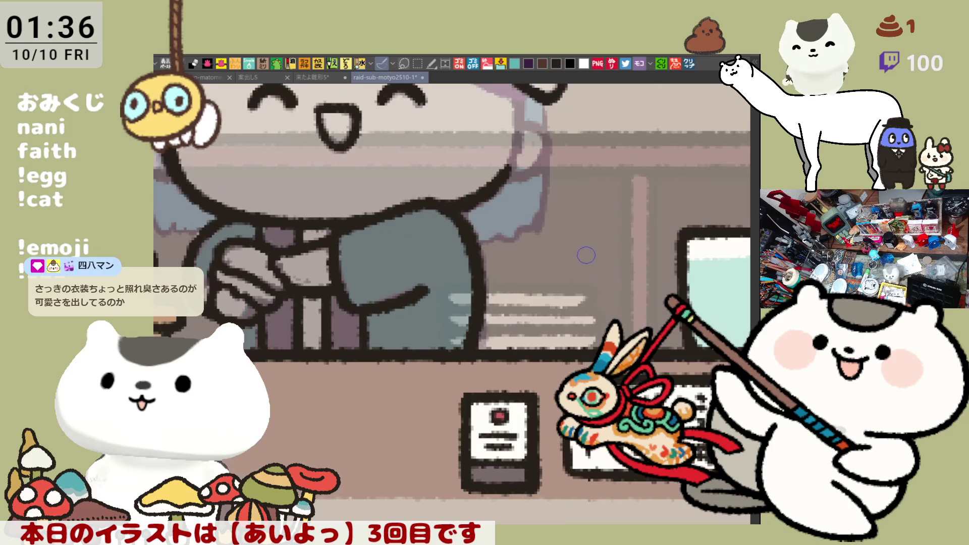
pyautogui.scroll(-1, 587, 255)
pyautogui.hscroll(-1, 568, 167)
pyautogui.scroll(-1, 510, 212)
pyautogui.hscroll(-1, 510, 210)
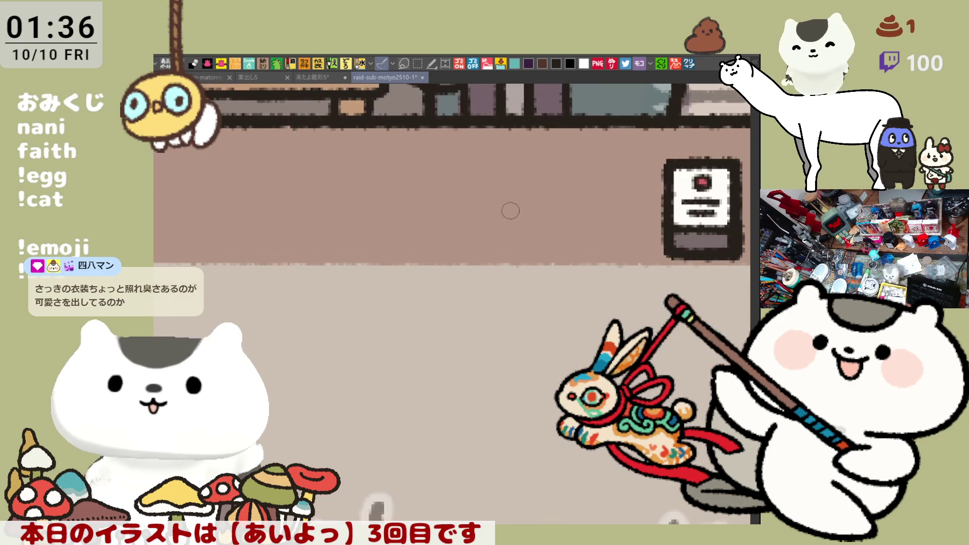
# Hand-letter name labels beneath three second-row chef cards, redoing one character.
pyautogui.moveTo(370, 311)
pyautogui.mouseDown()
pyautogui.moveTo(370, 328)
pyautogui.moveTo(417, 306)
pyautogui.moveTo(549, 334)
pyautogui.moveTo(586, 325)
pyautogui.mouseUp()
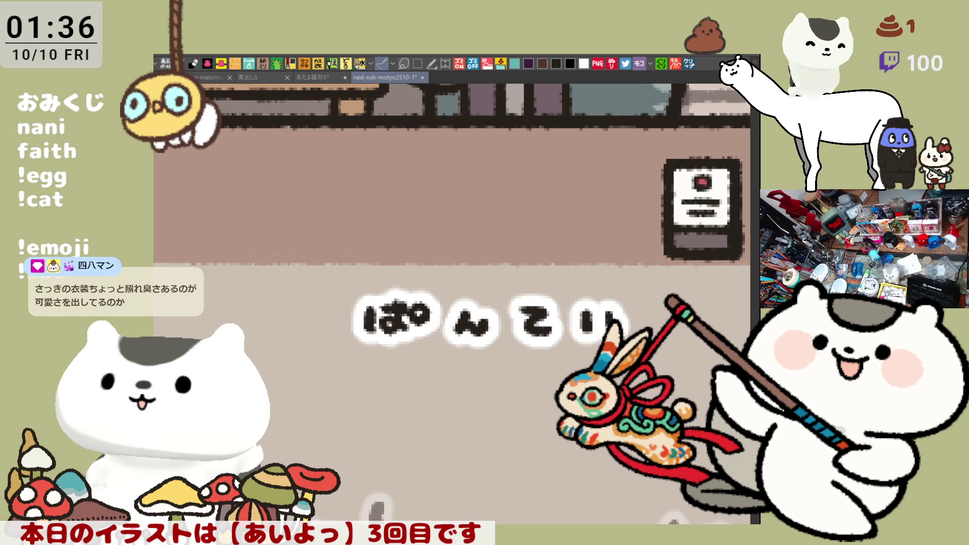
pyautogui.scroll(-2, 411, 320)
pyautogui.hscroll(5, 411, 321)
pyautogui.hscroll(4, 412, 321)
pyautogui.hscroll(1, 411, 320)
pyautogui.hscroll(2, 412, 320)
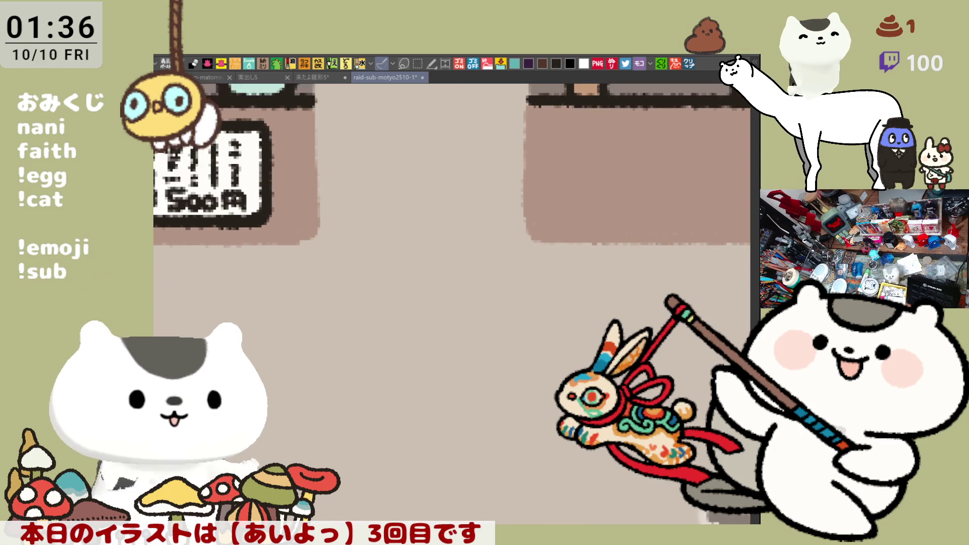
pyautogui.scroll(3, 480, 320)
pyautogui.scroll(2, 372, 301)
pyautogui.moveTo(337, 259)
pyautogui.mouseDown()
pyautogui.moveTo(368, 260)
pyautogui.moveTo(359, 279)
pyautogui.mouseUp()
pyautogui.moveTo(363, 269)
pyautogui.mouseDown()
pyautogui.moveTo(401, 278)
pyautogui.moveTo(462, 256)
pyautogui.mouseUp()
pyautogui.moveTo(432, 270)
pyautogui.mouseDown()
pyautogui.moveTo(467, 279)
pyautogui.moveTo(462, 258)
pyautogui.moveTo(465, 280)
pyautogui.moveTo(501, 289)
pyautogui.moveTo(606, 274)
pyautogui.moveTo(635, 293)
pyautogui.moveTo(652, 271)
pyautogui.mouseUp()
pyautogui.hotkey('ctrl', 'z')
pyautogui.hotkey('ctrl', 'z')
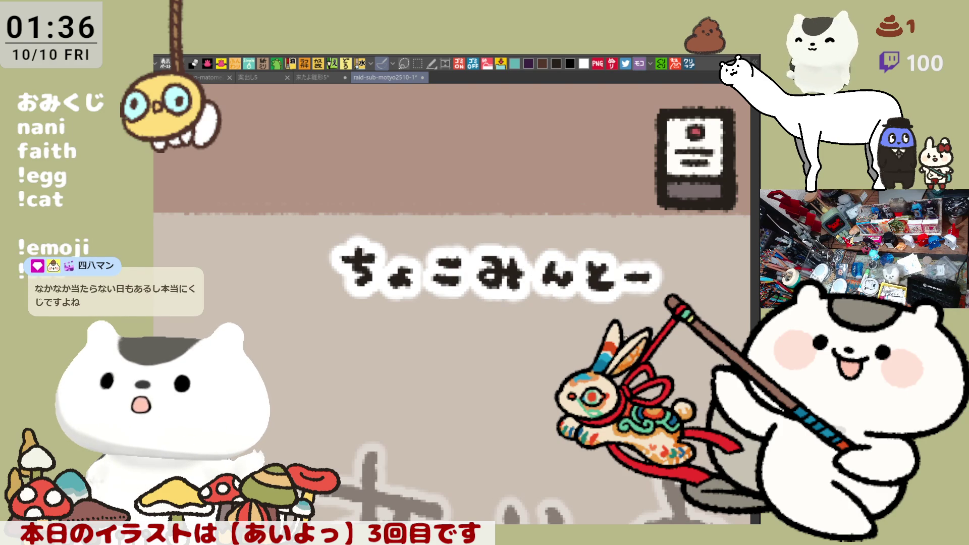
pyautogui.hscroll(5, 381, 328)
pyautogui.hscroll(5, 380, 328)
pyautogui.hscroll(-5, 364, 321)
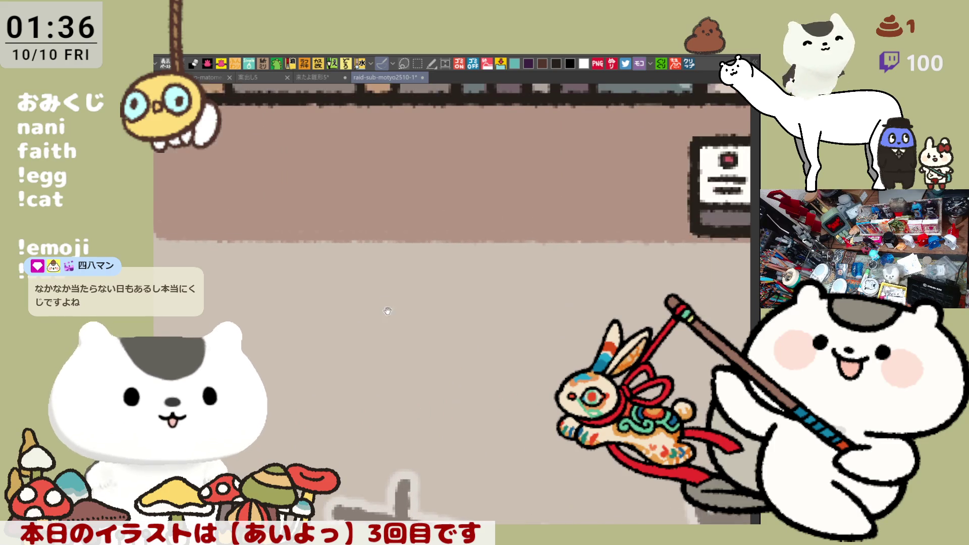
pyautogui.moveTo(394, 291); pyautogui.dragTo(402, 318)
pyautogui.moveTo(448, 290)
pyautogui.mouseDown()
pyautogui.moveTo(477, 297)
pyautogui.moveTo(472, 312)
pyautogui.moveTo(503, 319)
pyautogui.mouseUp()
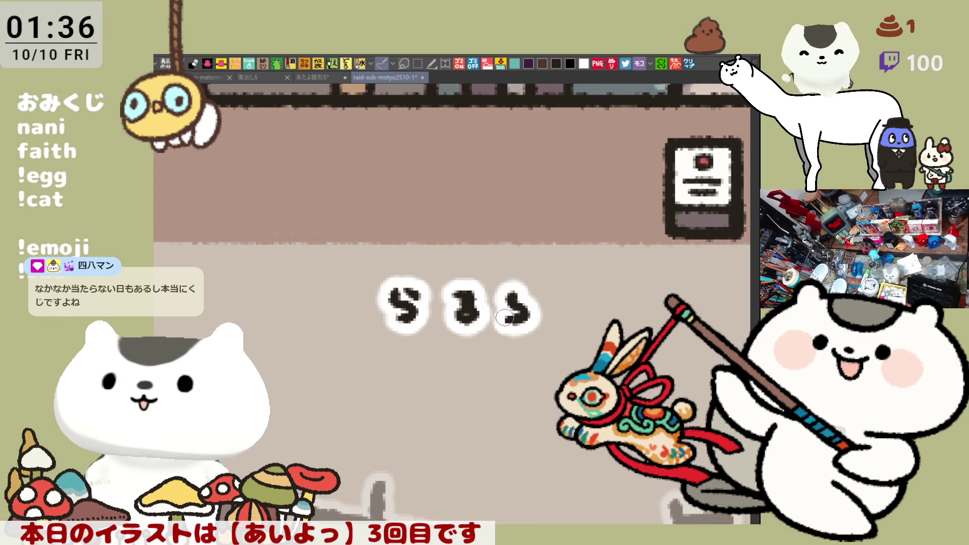
pyautogui.moveTo(553, 291); pyautogui.dragTo(559, 321)
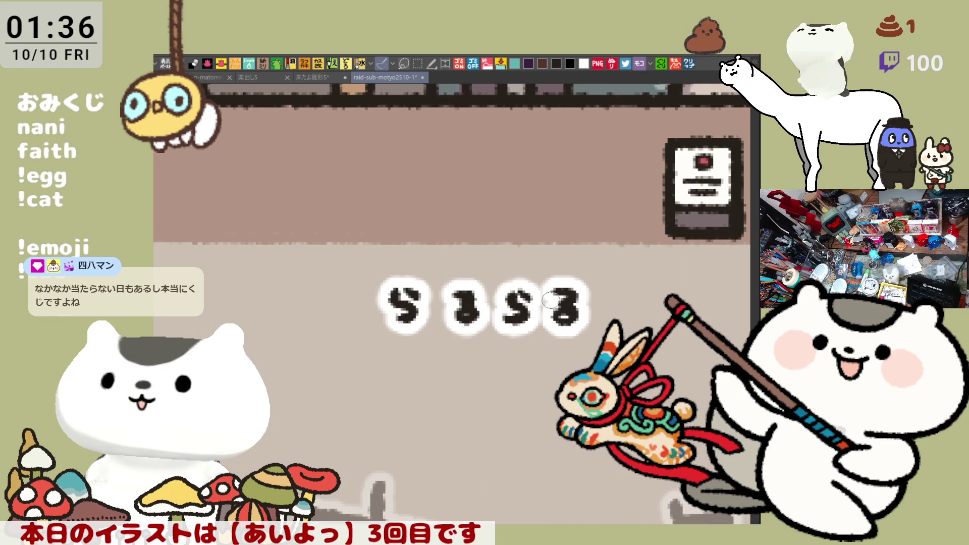
pyautogui.scroll(-3, 550, 298)
pyautogui.scroll(-3, 522, 287)
pyautogui.scroll(-3, 477, 269)
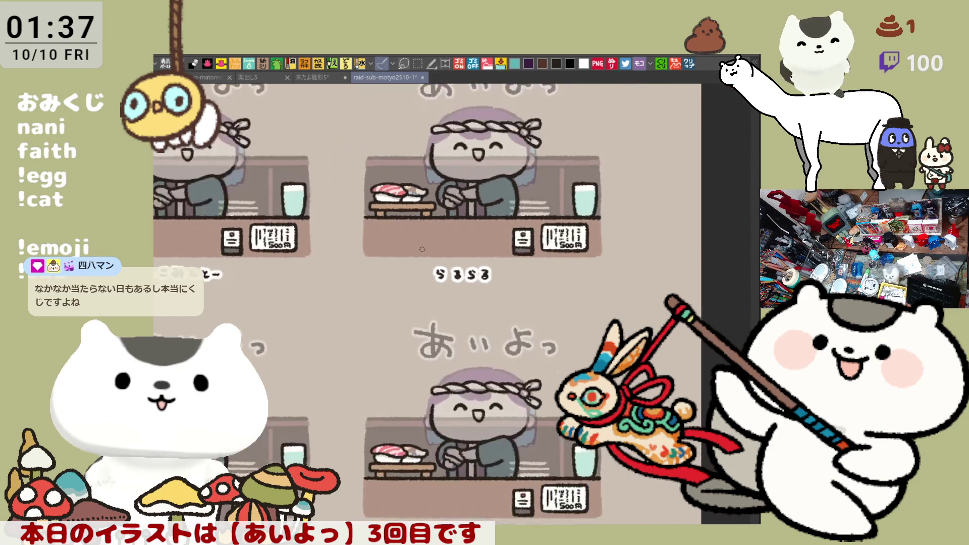
pyautogui.scroll(-2, 432, 252)
pyautogui.scroll(-2, 423, 250)
pyautogui.scroll(2, 421, 250)
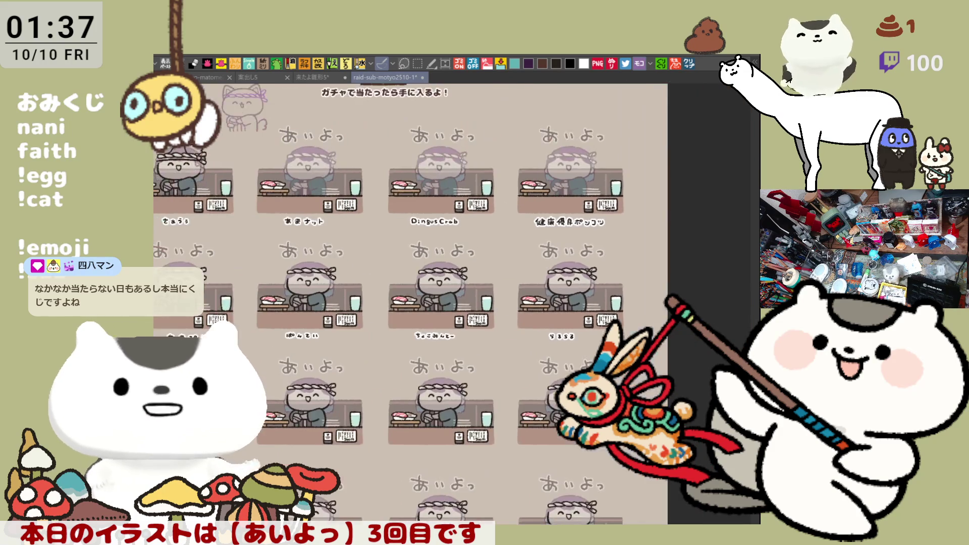
pyautogui.moveTo(266, 182)
pyautogui.mouseDown()
pyautogui.moveTo(657, 156)
pyautogui.moveTo(443, 264)
pyautogui.moveTo(272, 241)
pyautogui.moveTo(623, 120)
pyautogui.mouseUp()
pyautogui.moveTo(488, 261)
pyautogui.mouseDown()
pyautogui.moveTo(262, 174)
pyautogui.moveTo(650, 147)
pyautogui.moveTo(419, 254)
pyautogui.moveTo(258, 228)
pyautogui.mouseUp()
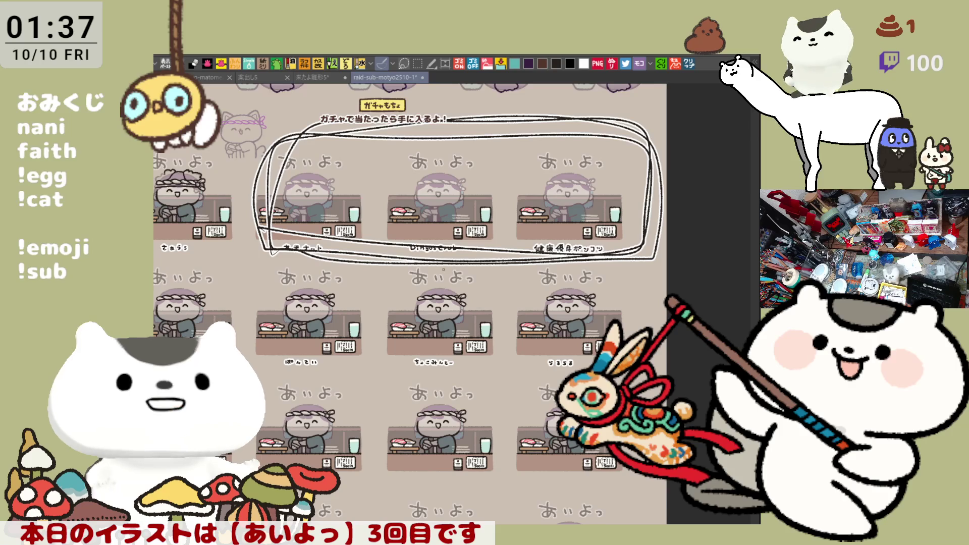
pyautogui.hotkey('ctrl', 'z')
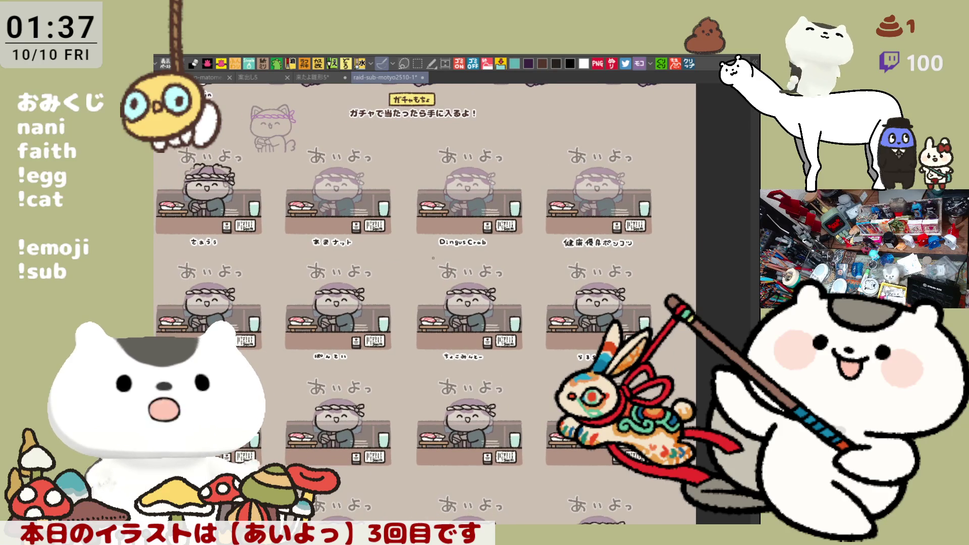
pyautogui.moveTo(295, 239)
pyautogui.mouseDown()
pyautogui.moveTo(448, 127)
pyautogui.moveTo(628, 274)
pyautogui.moveTo(287, 199)
pyautogui.moveTo(641, 183)
pyautogui.moveTo(337, 254)
pyautogui.moveTo(686, 152)
pyautogui.moveTo(402, 121)
pyautogui.moveTo(455, 295)
pyautogui.mouseUp()
pyautogui.moveTo(402, 121); pyautogui.dragTo(667, 220)
pyautogui.moveTo(666, 220)
pyautogui.mouseDown()
pyautogui.moveTo(319, 281)
pyautogui.moveTo(652, 151)
pyautogui.mouseUp()
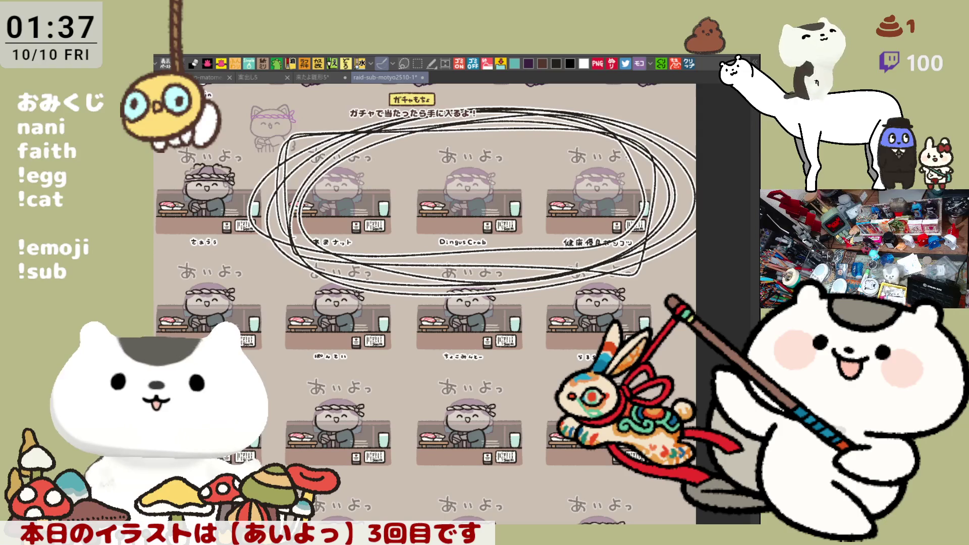
pyautogui.press('Delete')
pyautogui.moveTo(424, 303); pyautogui.dragTo(455, 335)
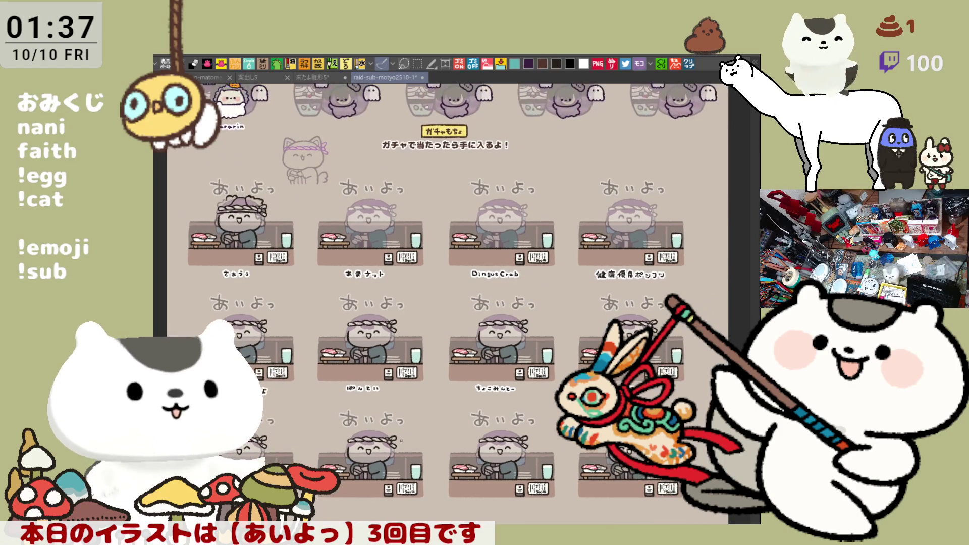
pyautogui.moveTo(462, 383)
pyautogui.mouseDown()
pyautogui.moveTo(492, 288)
pyautogui.moveTo(425, 378)
pyautogui.moveTo(590, 342)
pyautogui.moveTo(576, 364)
pyautogui.mouseUp()
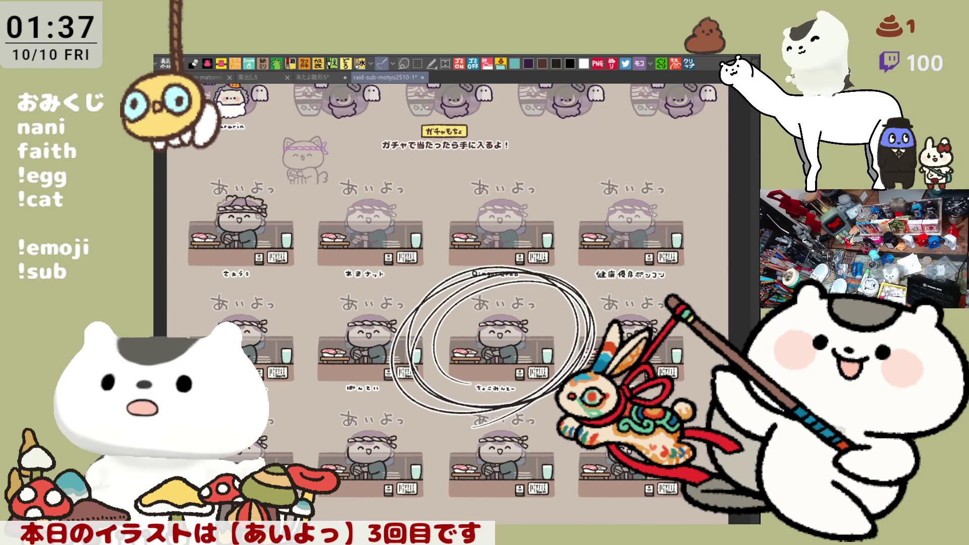
pyautogui.press('Delete')
pyautogui.moveTo(425, 303); pyautogui.dragTo(462, 345)
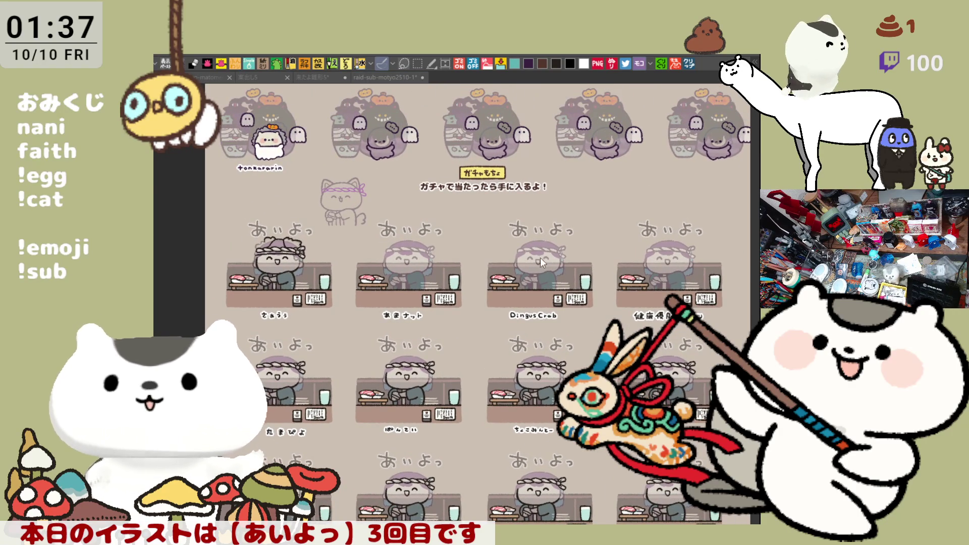
pyautogui.scroll(2, 407, 292)
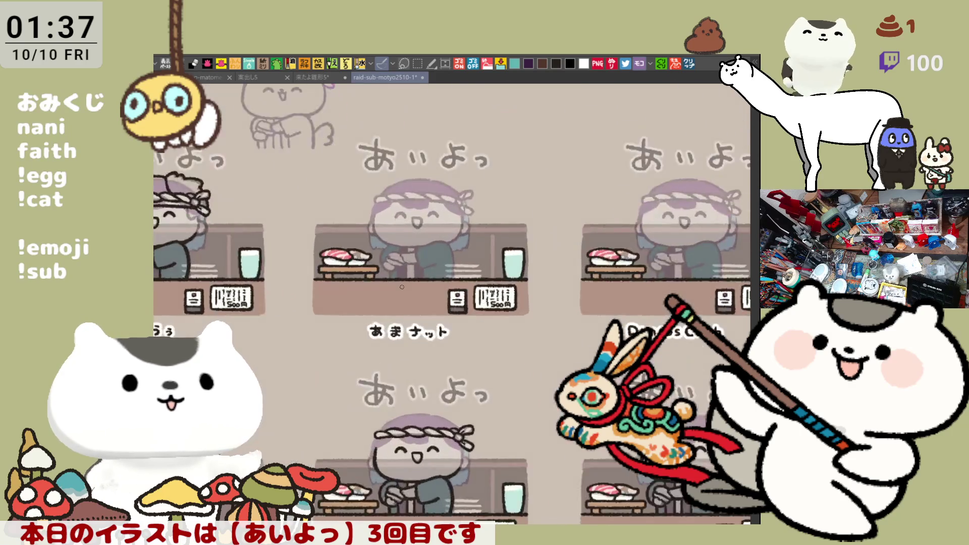
pyautogui.scroll(2, 406, 293)
pyautogui.scroll(2, 407, 293)
pyautogui.scroll(1, 407, 292)
pyautogui.scroll(3, 403, 182)
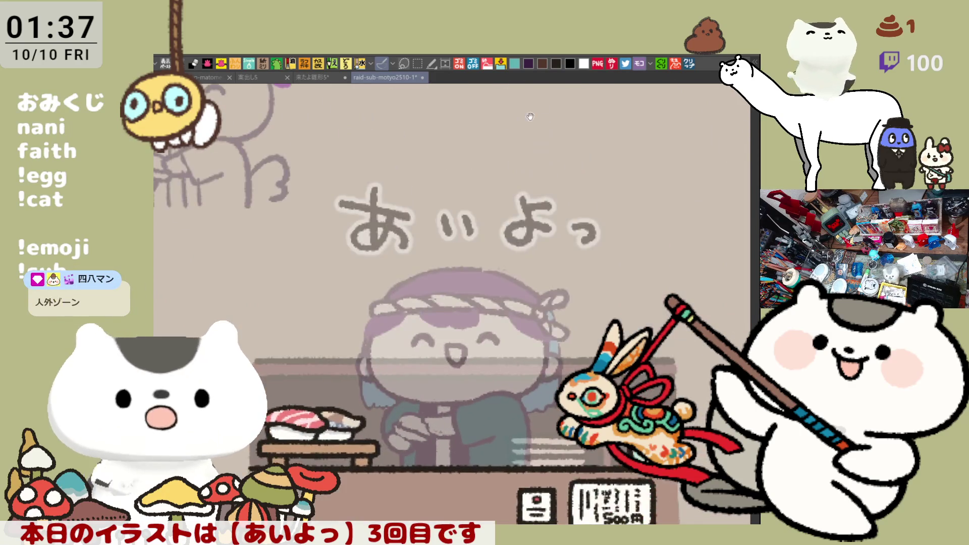
pyautogui.scroll(3, 403, 182)
pyautogui.scroll(3, 566, 262)
pyautogui.hscroll(-3, 565, 263)
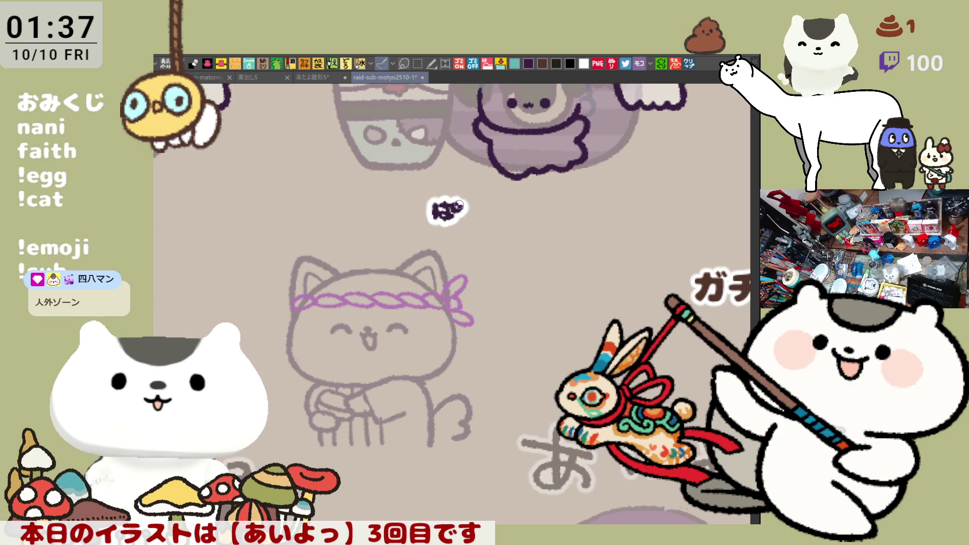
# Letter ん and て after ぱ, undoing bad strokes and redrawing the horizontal stroke flatter.
pyautogui.moveTo(473, 203); pyautogui.dragTo(487, 218)
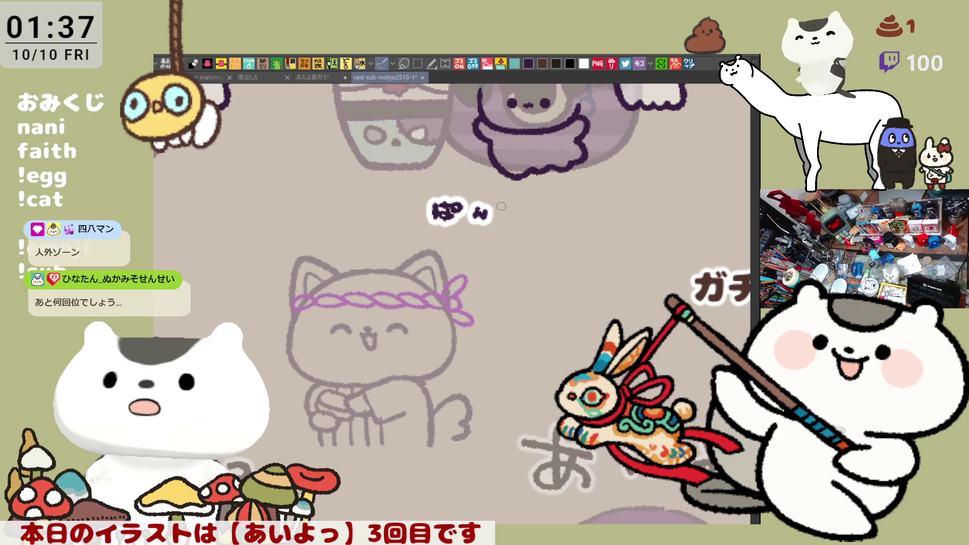
pyautogui.moveTo(504, 202)
pyautogui.mouseDown()
pyautogui.moveTo(516, 227)
pyautogui.moveTo(523, 208)
pyautogui.moveTo(515, 220)
pyautogui.mouseUp()
pyautogui.hotkey('ctrl', 'z')
pyautogui.hotkey('ctrl', 'z')
pyautogui.hotkey('ctrl', 'z')
pyautogui.hotkey('ctrl', 'z')
pyautogui.hotkey('ctrl', 'z')
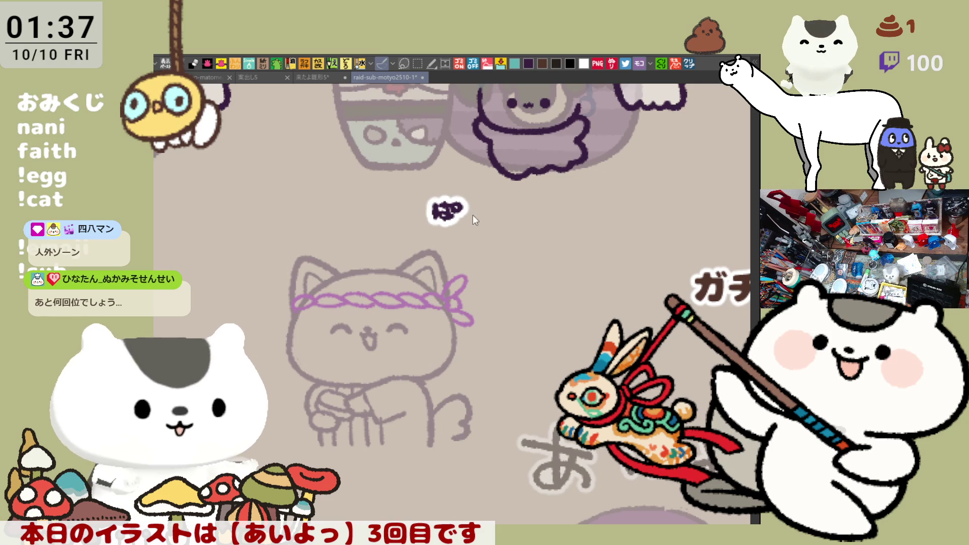
pyautogui.hotkey('ctrl', 'z')
pyautogui.hotkey('ctrl', 'z')
pyautogui.hotkey('ctrl', 'z')
pyautogui.hotkey('ctrl', 'y')
pyautogui.moveTo(452, 202); pyautogui.dragTo(450, 216)
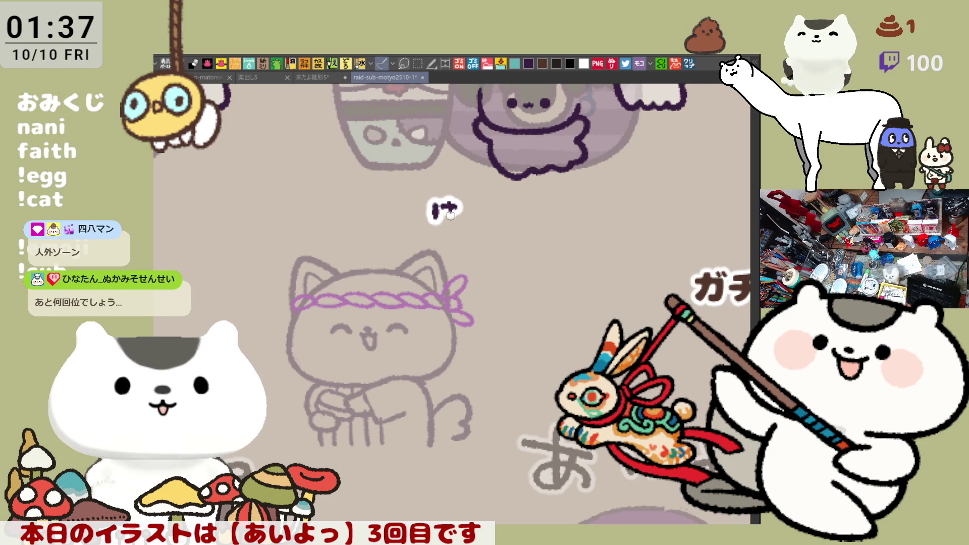
pyautogui.hotkey('ctrl', 'z')
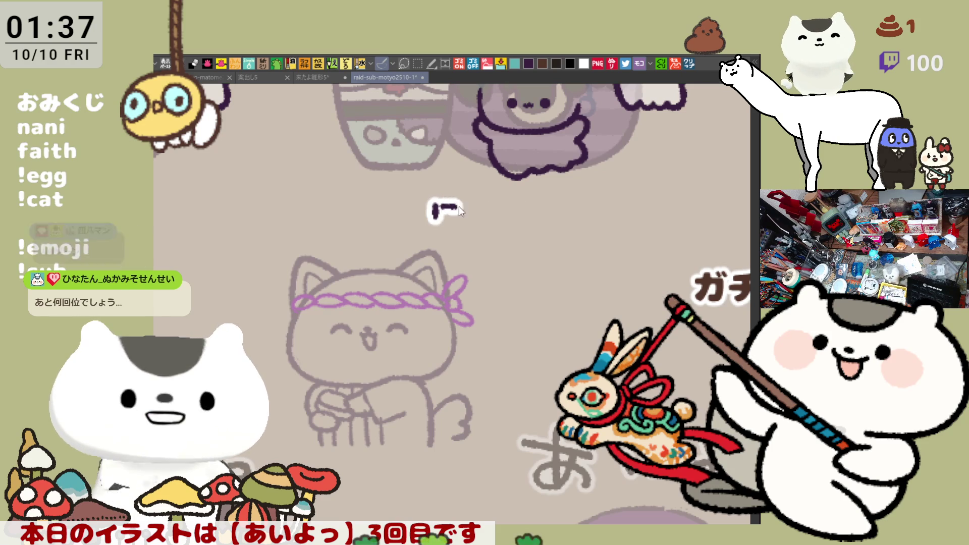
pyautogui.hotkey('ctrl', 'z')
pyautogui.moveTo(439, 207); pyautogui.dragTo(458, 207)
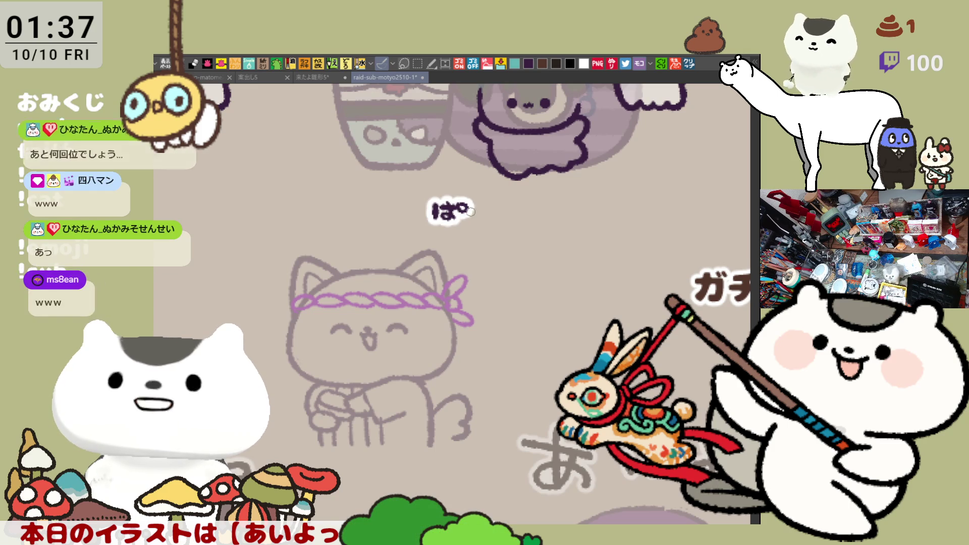
# Fix the handakuten circle on ぱ and redraw て, then shift toward the chef card.
pyautogui.hotkey('ctrl', 'z')
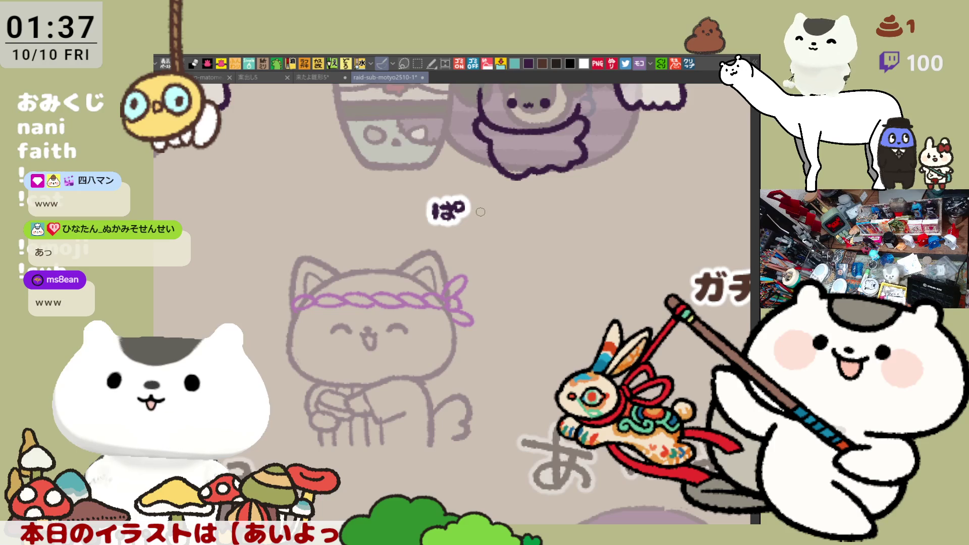
pyautogui.hotkey('ctrl', 'z')
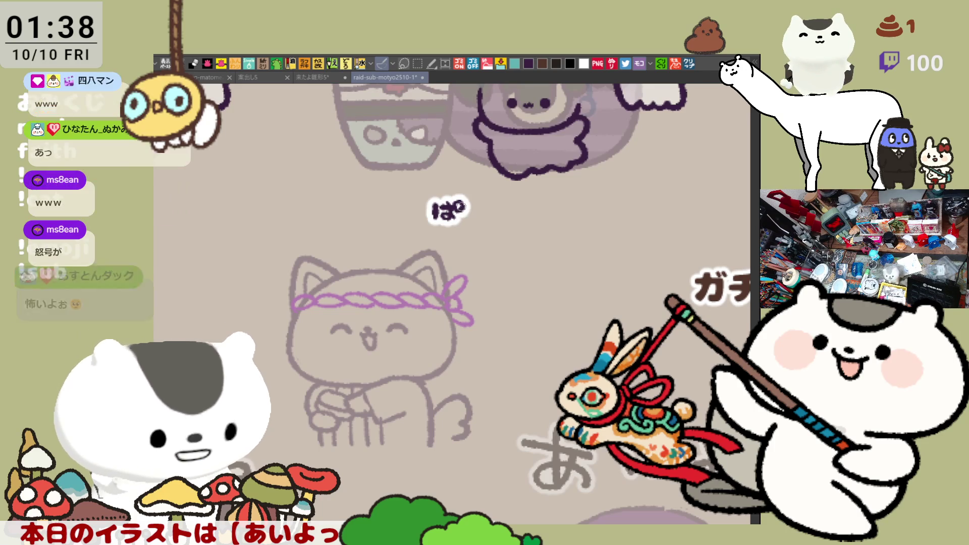
pyautogui.hotkey('ctrl', 'y')
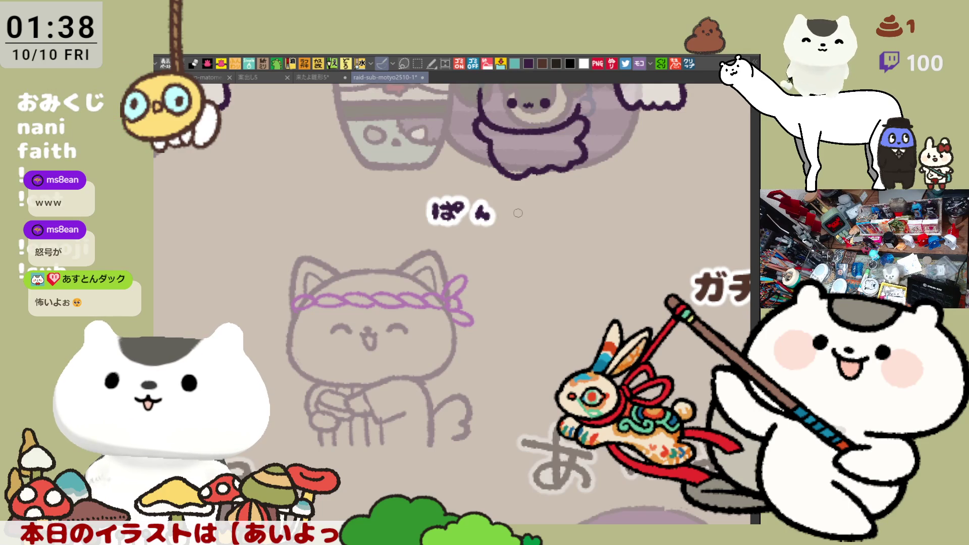
pyautogui.moveTo(506, 206)
pyautogui.mouseDown()
pyautogui.moveTo(522, 210)
pyautogui.moveTo(517, 223)
pyautogui.moveTo(523, 205)
pyautogui.moveTo(517, 223)
pyautogui.moveTo(536, 219)
pyautogui.mouseUp()
pyautogui.hotkey('ctrl', 'z')
pyautogui.hotkey('ctrl', 'z')
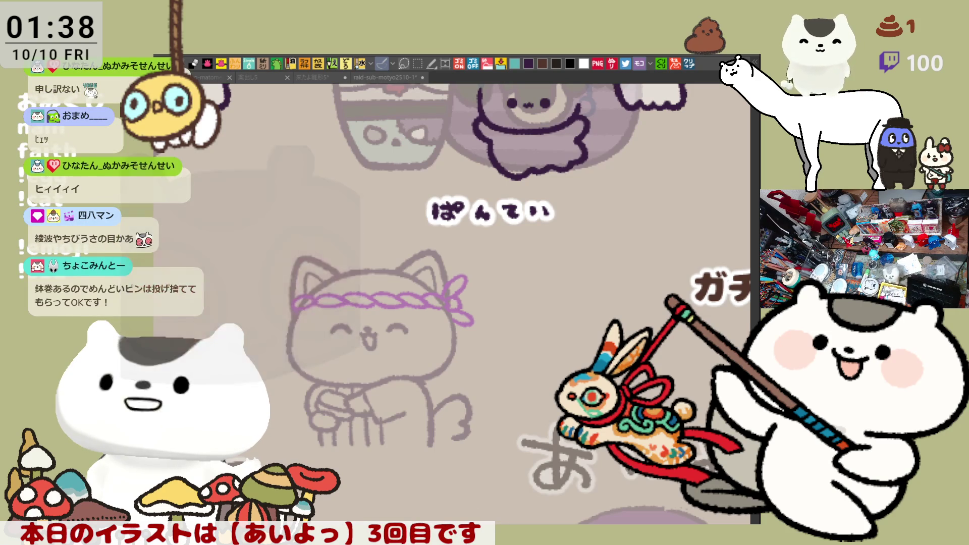
pyautogui.moveTo(378, 283)
pyautogui.mouseDown()
pyautogui.moveTo(422, 304)
pyautogui.moveTo(449, 424)
pyautogui.moveTo(439, 402)
pyautogui.mouseUp()
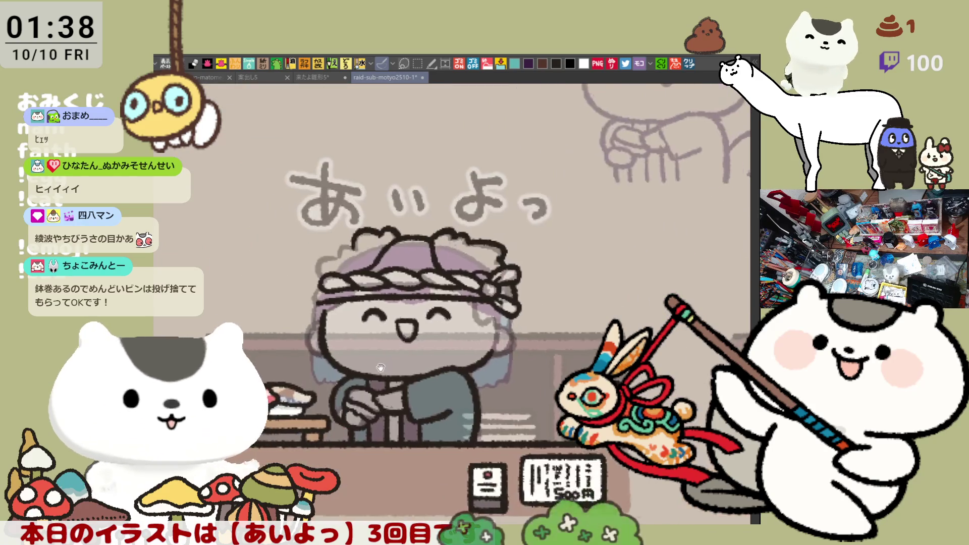
pyautogui.scroll(2, 435, 389)
pyautogui.scroll(2, 433, 381)
pyautogui.scroll(2, 432, 381)
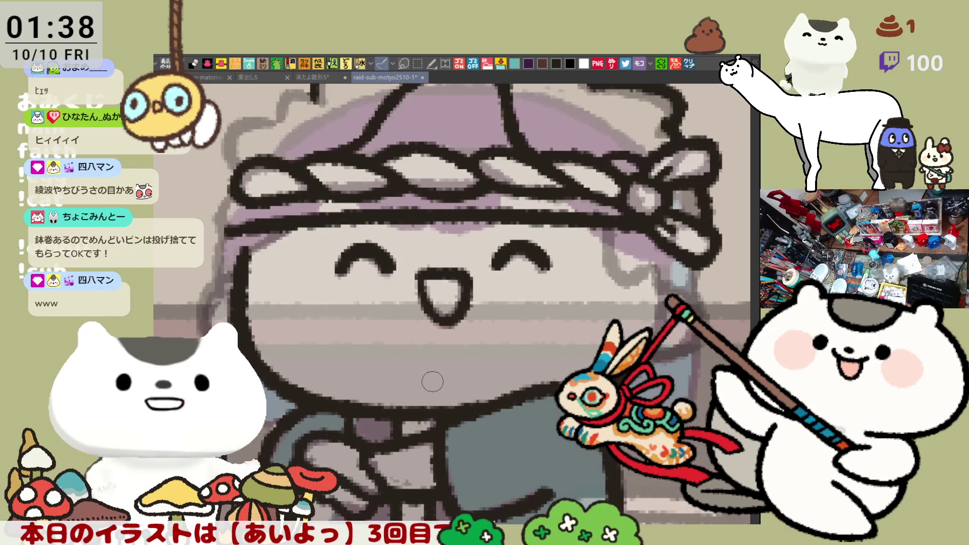
# Darken the outline along the top and left side of the chef's hair.
pyautogui.moveTo(410, 208); pyautogui.dragTo(459, 260)
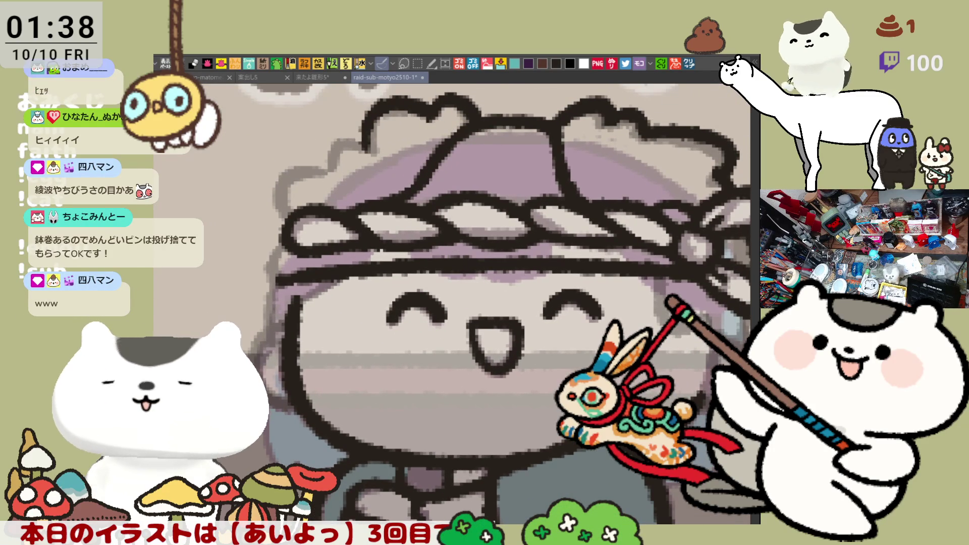
pyautogui.moveTo(424, 227); pyautogui.dragTo(452, 294)
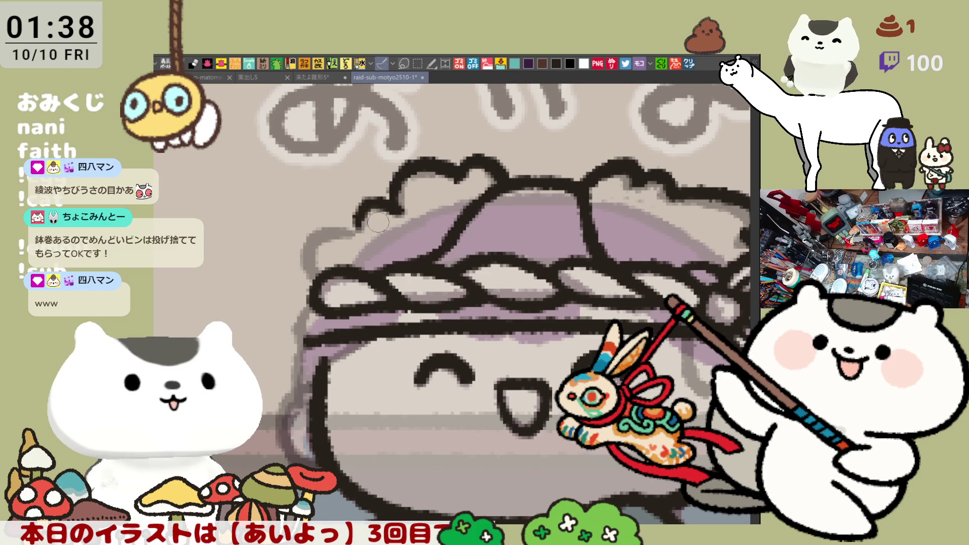
pyautogui.moveTo(358, 225); pyautogui.dragTo(387, 205)
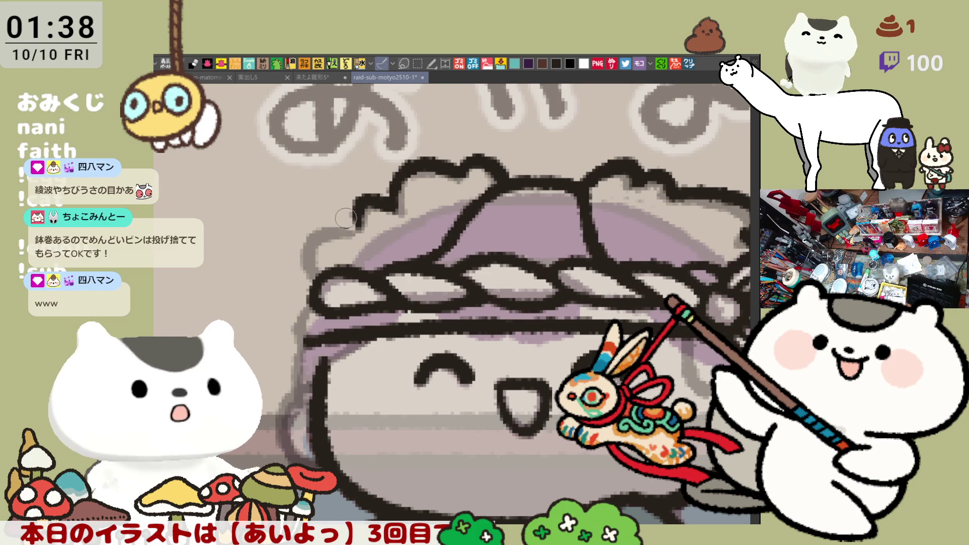
pyautogui.moveTo(360, 221); pyautogui.dragTo(312, 281)
pyautogui.moveTo(354, 217); pyautogui.dragTo(322, 271)
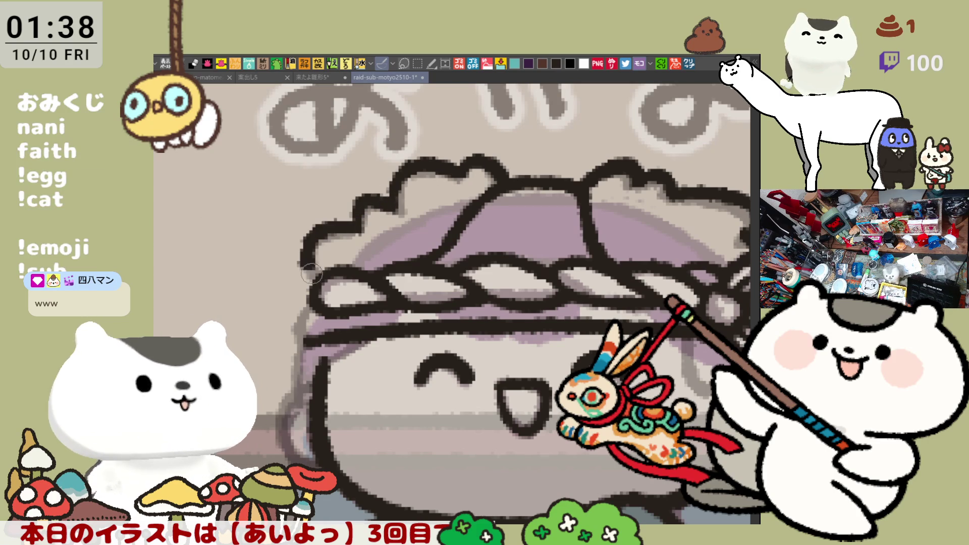
pyautogui.scroll(-3, 322, 271)
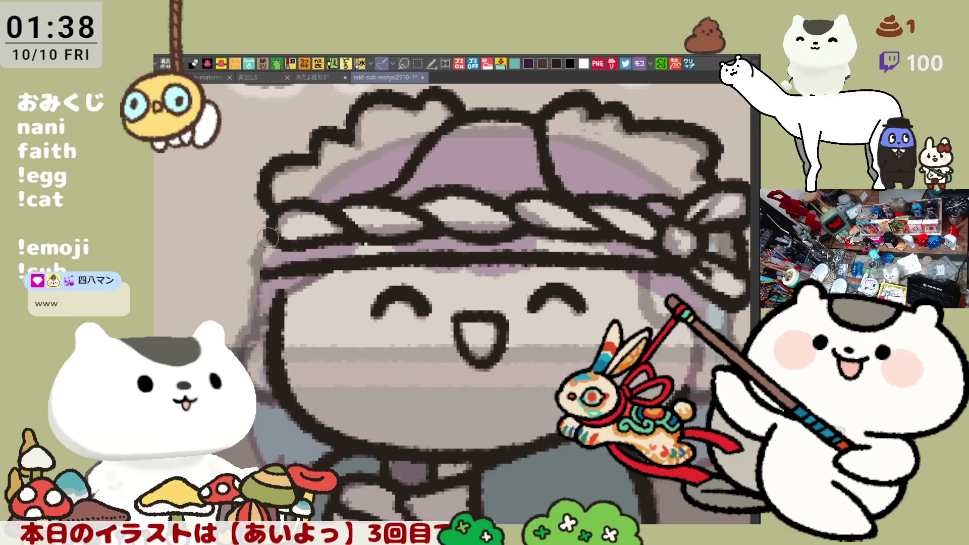
# Thicken the headband's left end and redraw the left face outline darker.
pyautogui.moveTo(266, 244); pyautogui.dragTo(258, 279)
pyautogui.hotkey('ctrl', 'z')
pyautogui.moveTo(266, 242)
pyautogui.mouseDown()
pyautogui.moveTo(262, 276)
pyautogui.moveTo(281, 317)
pyautogui.mouseUp()
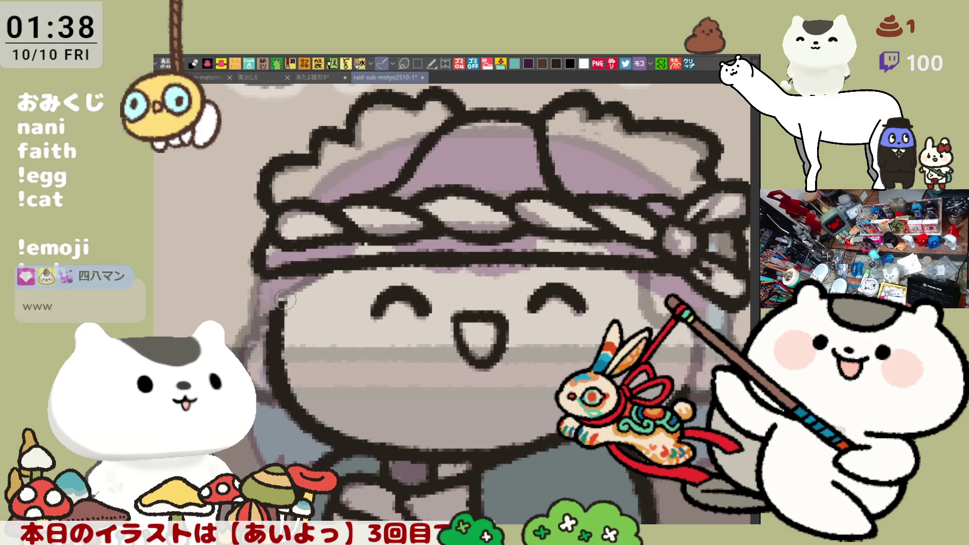
pyautogui.moveTo(261, 268); pyautogui.dragTo(258, 302)
pyautogui.moveTo(265, 266); pyautogui.dragTo(258, 322)
pyautogui.moveTo(261, 288)
pyautogui.mouseDown()
pyautogui.moveTo(300, 304)
pyautogui.moveTo(322, 280)
pyautogui.moveTo(311, 289)
pyautogui.moveTo(320, 277)
pyautogui.moveTo(180, 266)
pyautogui.mouseUp()
# Redraw the right face edge and cheek curves, then darken the left cheek outline.
pyautogui.moveTo(498, 261); pyautogui.dragTo(540, 302)
pyautogui.hotkey('ctrl', 'z')
pyautogui.moveTo(499, 250)
pyautogui.mouseDown()
pyautogui.moveTo(542, 318)
pyautogui.moveTo(600, 309)
pyautogui.moveTo(625, 258)
pyautogui.moveTo(597, 320)
pyautogui.mouseUp()
pyautogui.hotkey('ctrl', 'z')
pyautogui.moveTo(606, 254)
pyautogui.mouseDown()
pyautogui.moveTo(579, 318)
pyautogui.moveTo(562, 322)
pyautogui.mouseUp()
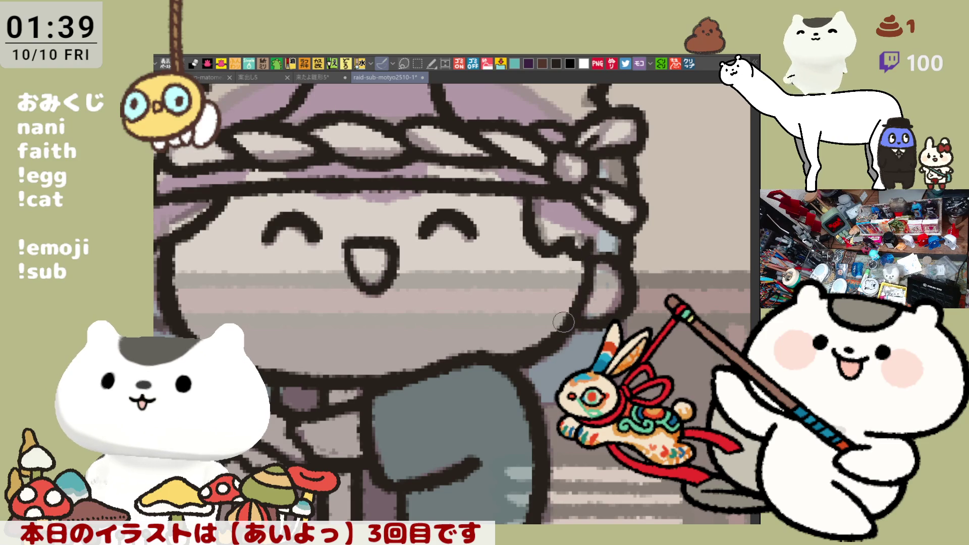
pyautogui.hotkey('ctrl', 'z')
pyautogui.moveTo(598, 250); pyautogui.dragTo(562, 322)
pyautogui.moveTo(375, 258); pyautogui.dragTo(457, 268)
pyautogui.moveTo(240, 256)
pyautogui.mouseDown()
pyautogui.moveTo(327, 261)
pyautogui.moveTo(341, 321)
pyautogui.moveTo(297, 297)
pyautogui.mouseUp()
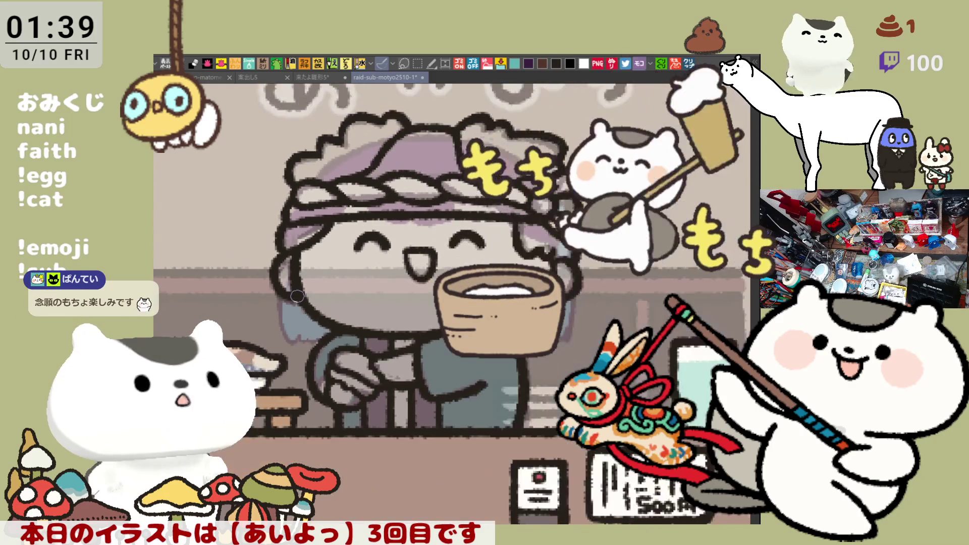
pyautogui.scroll(2, 297, 297)
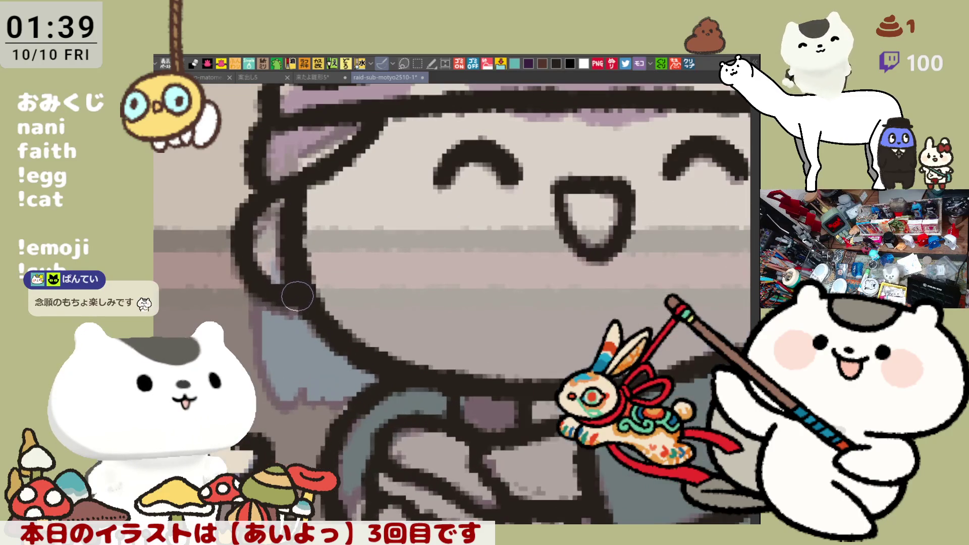
pyautogui.moveTo(297, 297)
pyautogui.mouseDown()
pyautogui.moveTo(277, 213)
pyautogui.moveTo(251, 276)
pyautogui.moveTo(280, 186)
pyautogui.mouseUp()
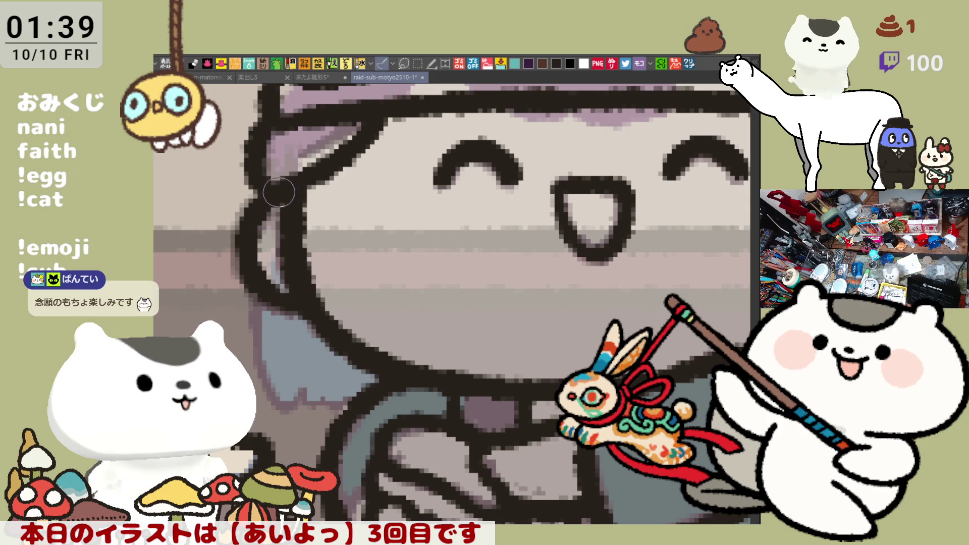
pyautogui.scroll(-3, 469, 243)
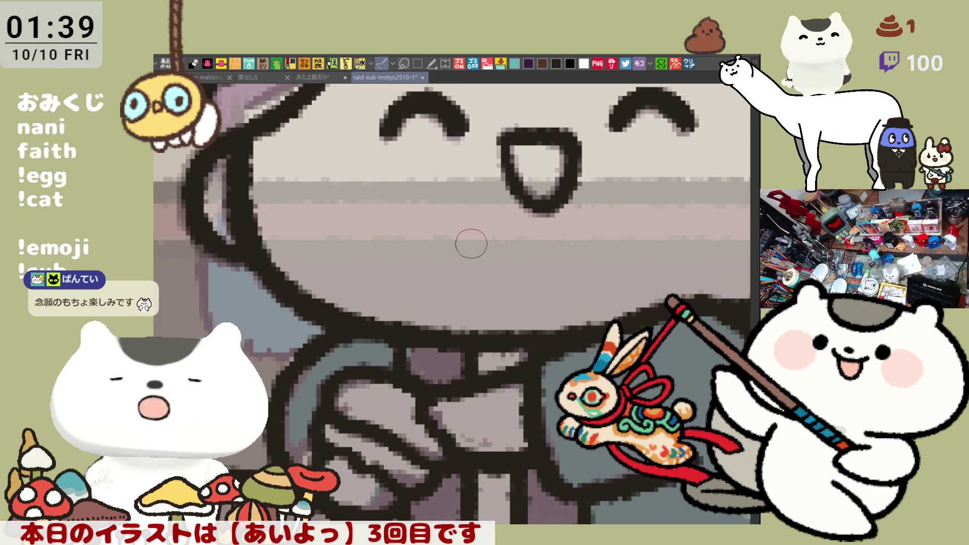
pyautogui.scroll(-1, 472, 243)
pyautogui.scroll(-2, 471, 244)
pyautogui.scroll(-1, 471, 243)
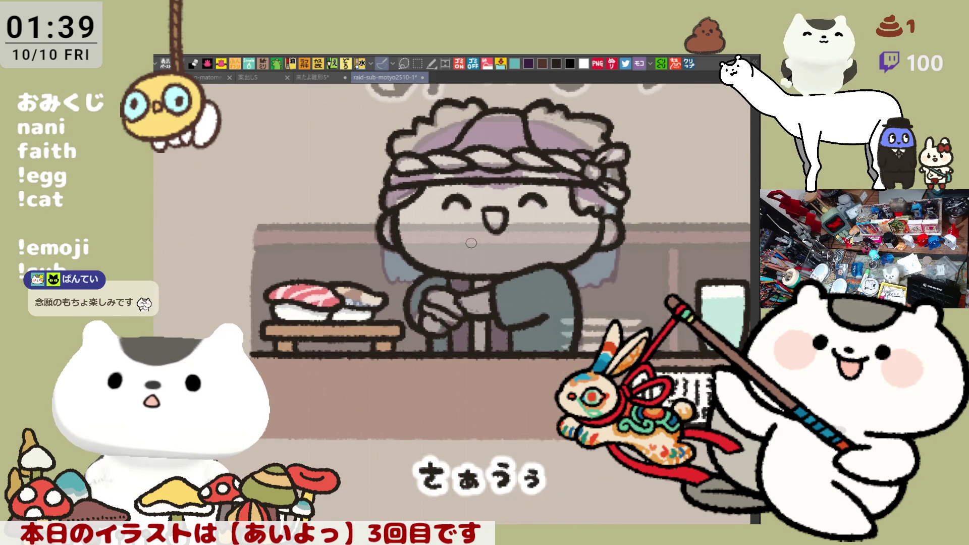
pyautogui.scroll(1, 471, 242)
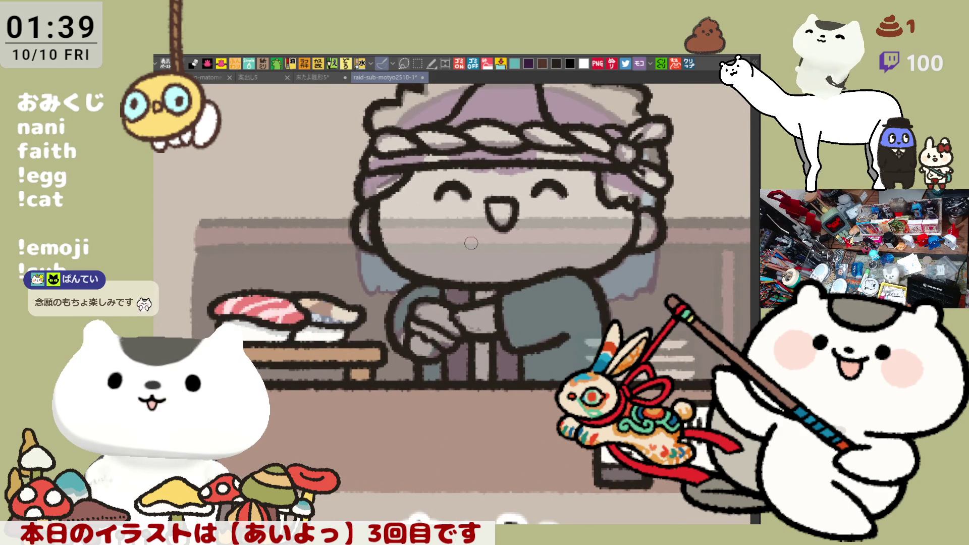
pyautogui.scroll(-1, 472, 243)
pyautogui.scroll(1, 463, 200)
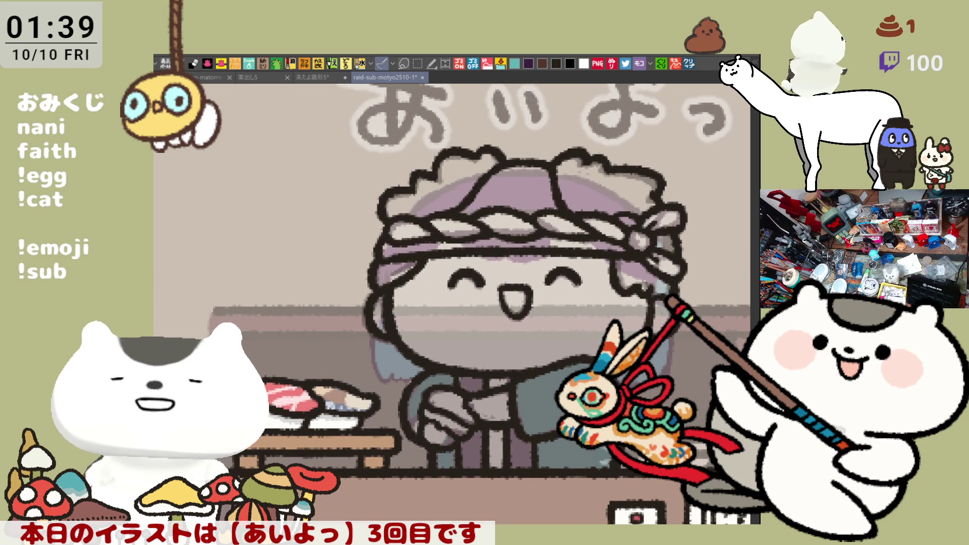
# Paste the Discord reference screenshot into a new canvas from the clipboard.
pyautogui.hotkey('ctrl', 'alt', 'shift', 'v')
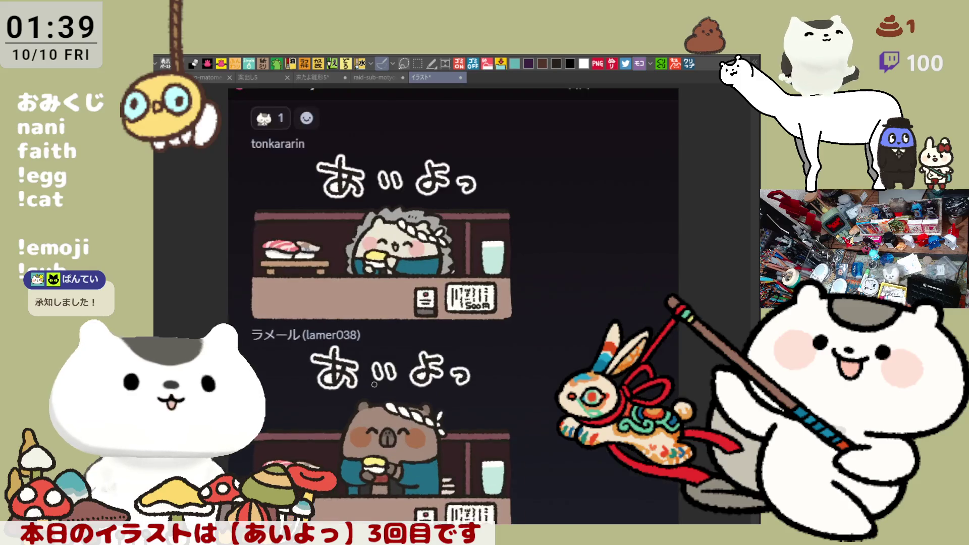
# Reposition the screenshot, view the character sheet canvas, then close both reference canvases.
pyautogui.moveTo(362, 413); pyautogui.dragTo(377, 379)
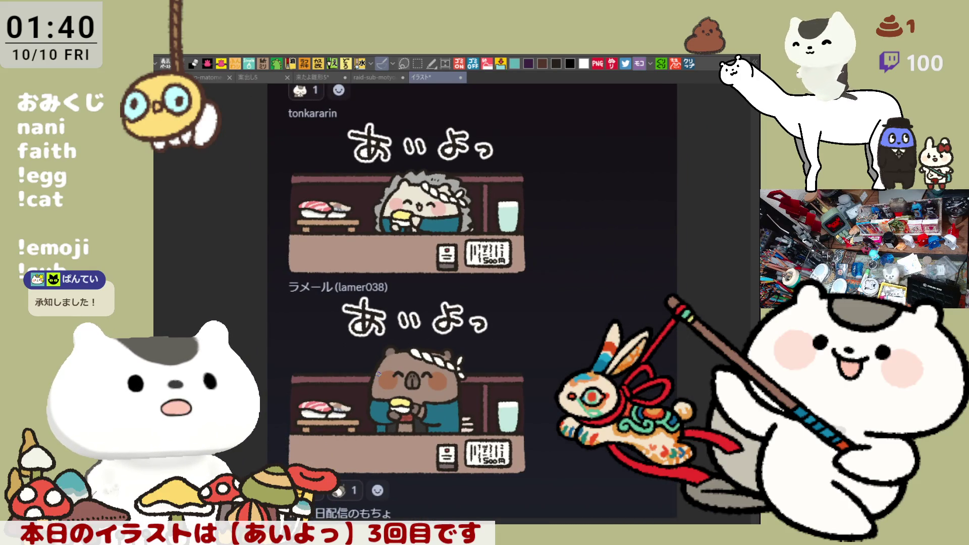
pyautogui.scroll(-1, 379, 369)
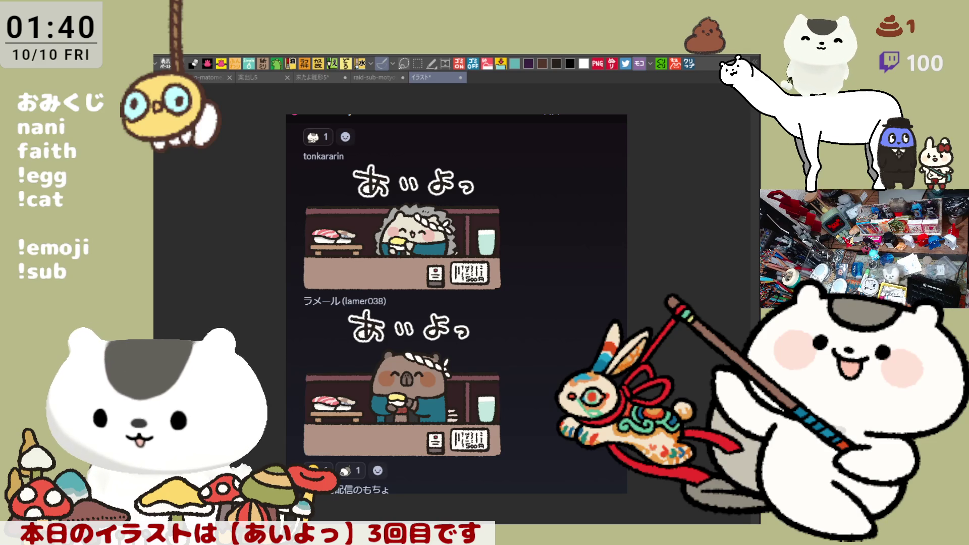
pyautogui.click(685, 61)
pyautogui.scroll(1, 287, 317)
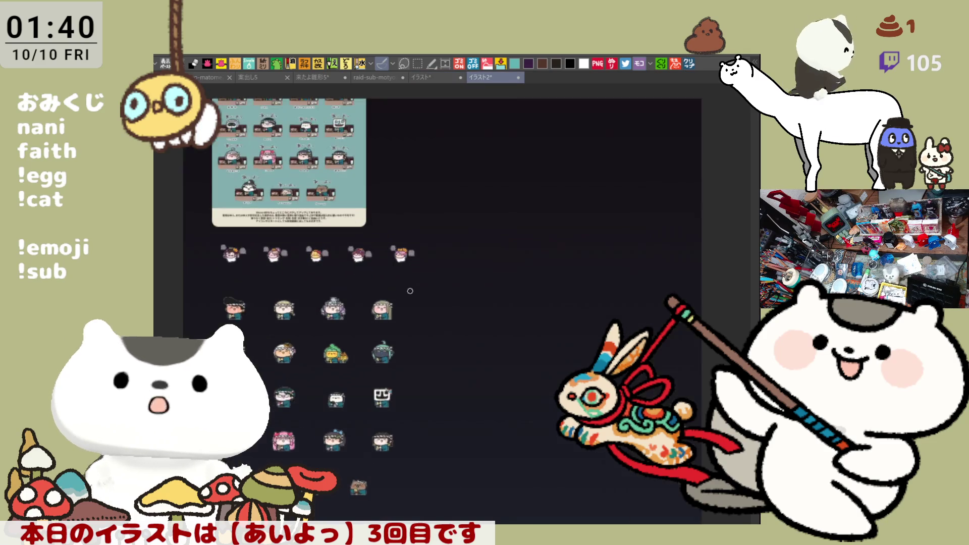
pyautogui.scroll(1, 287, 317)
pyautogui.scroll(2, 287, 317)
pyautogui.scroll(1, 287, 318)
pyautogui.scroll(1, 504, 242)
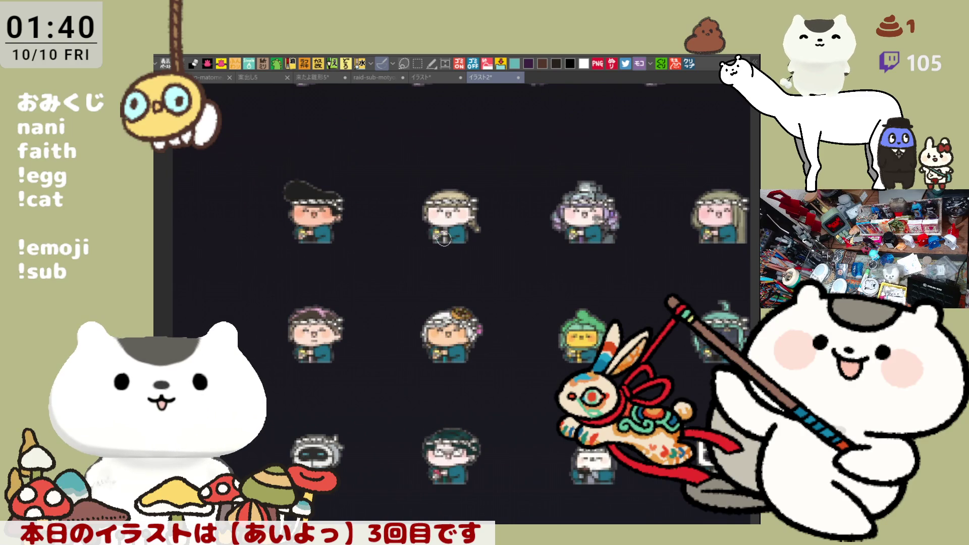
pyautogui.scroll(-1, 444, 239)
pyautogui.scroll(-1, 445, 239)
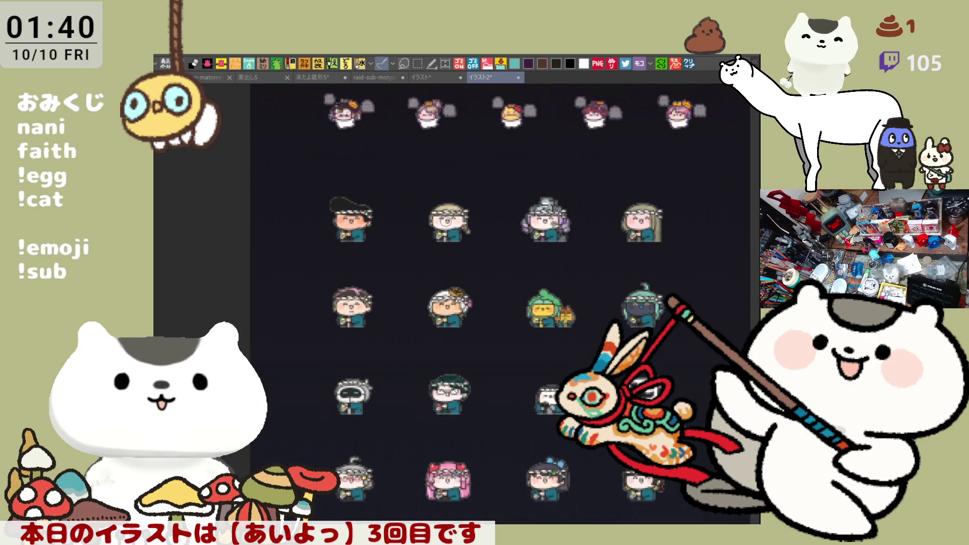
pyautogui.scroll(-5, 448, 228)
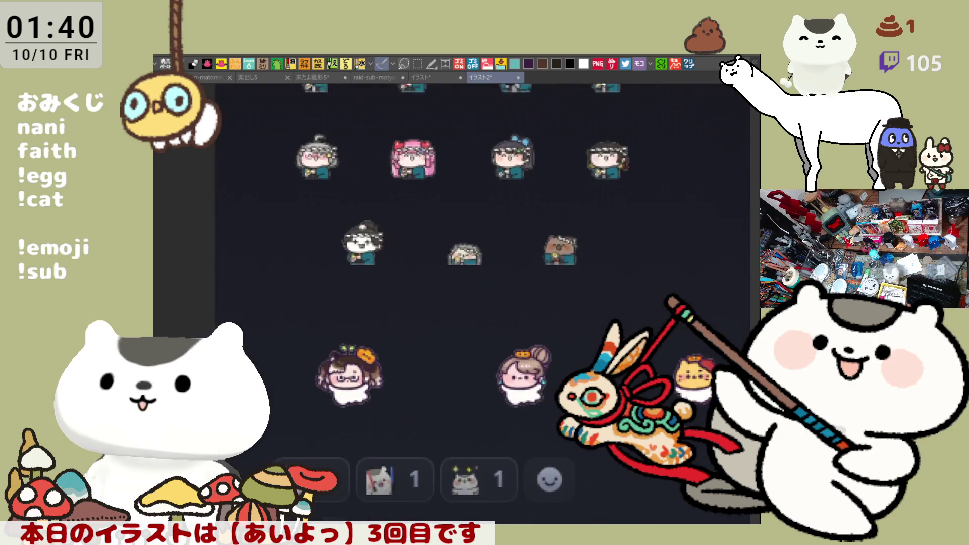
pyautogui.scroll(-5, 446, 228)
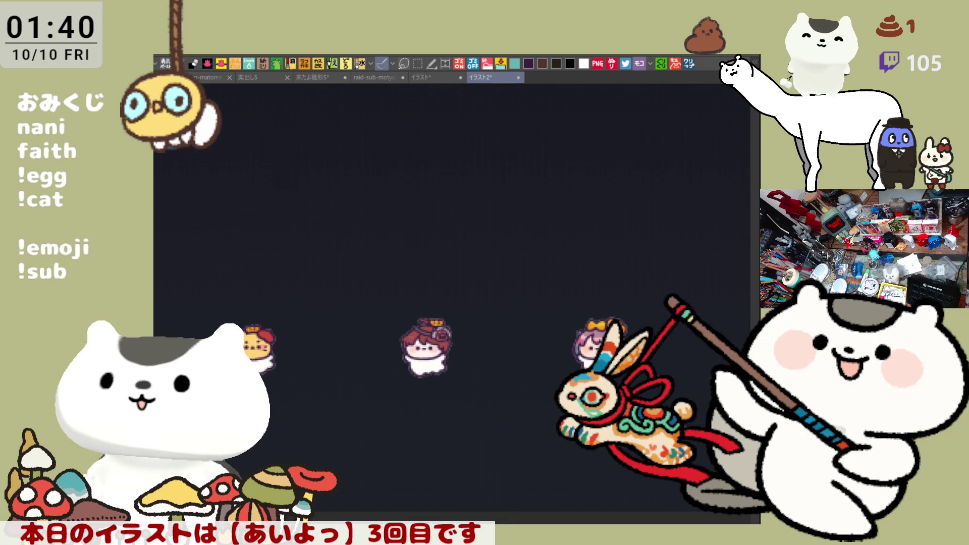
pyautogui.scroll(-3, 455, 303)
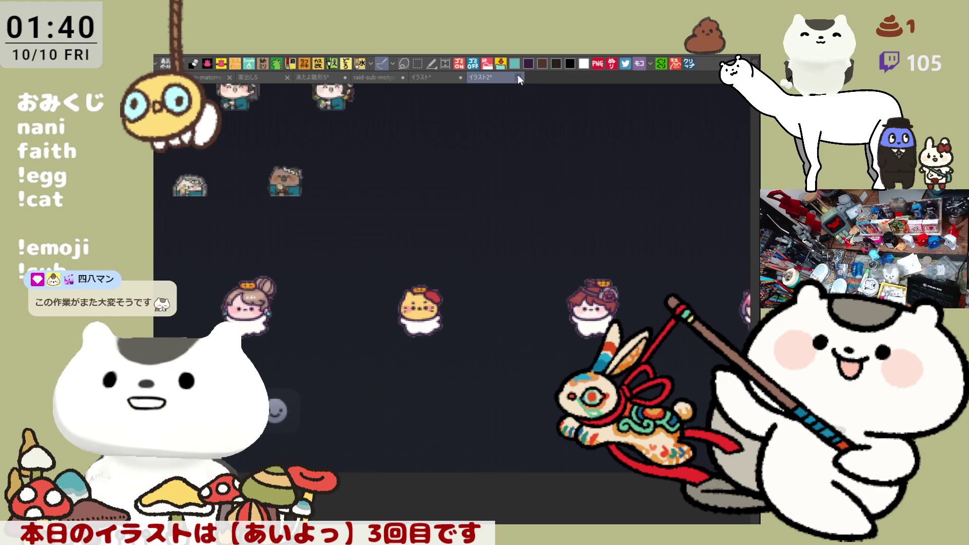
pyautogui.hotkey('ctrl', 'w')
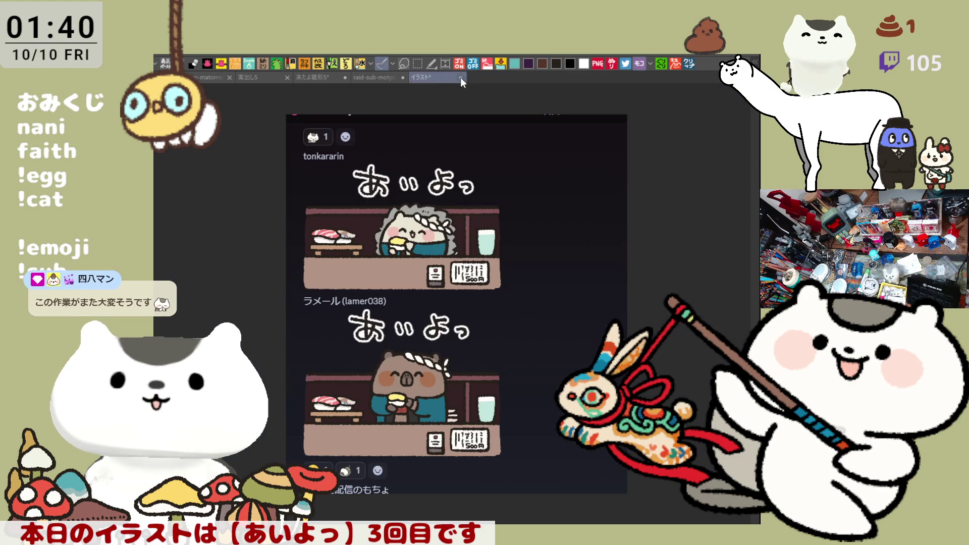
pyautogui.hotkey('ctrl', 'w')
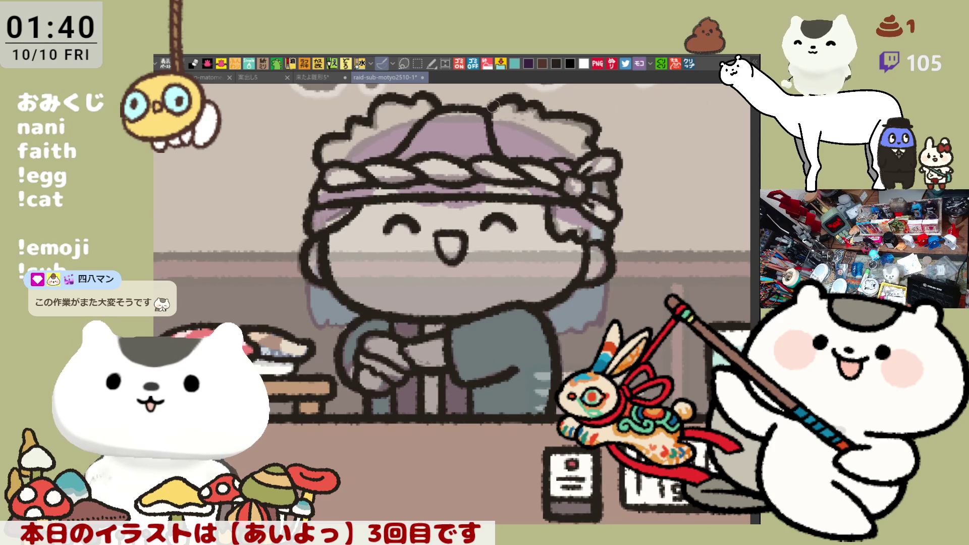
# Look over the lettering, chef and price card, then hide the counter, sushi and card layer.
pyautogui.moveTo(429, 119); pyautogui.dragTo(479, 173)
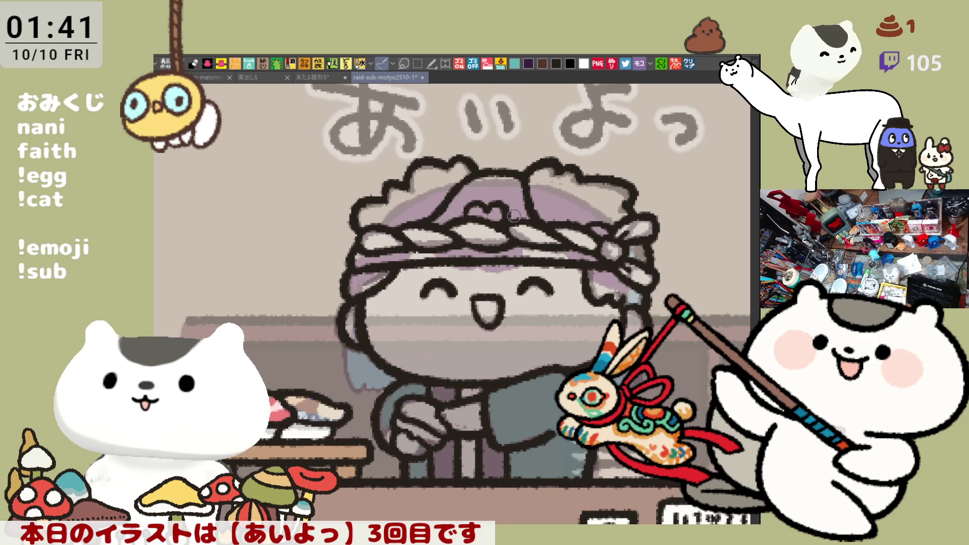
pyautogui.scroll(-2, 514, 215)
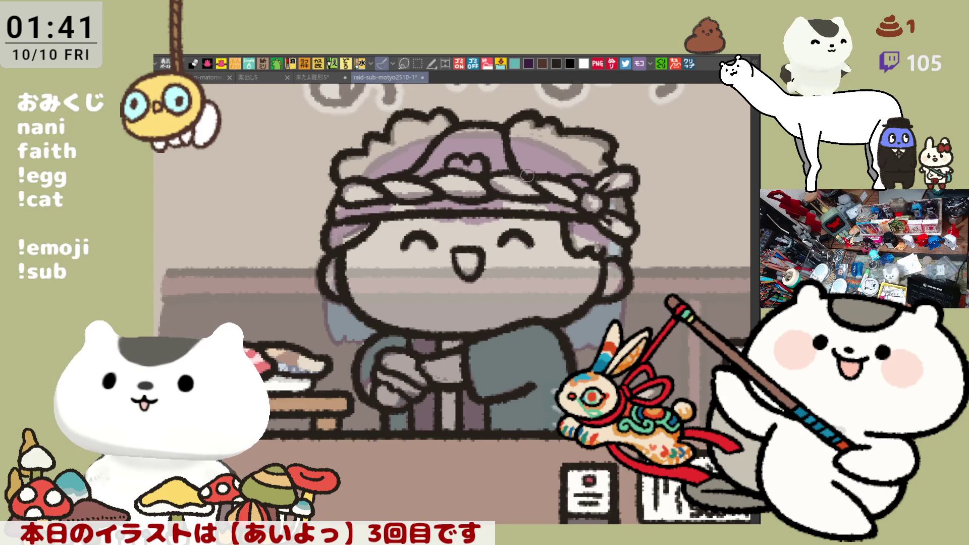
pyautogui.hscroll(-2, 528, 176)
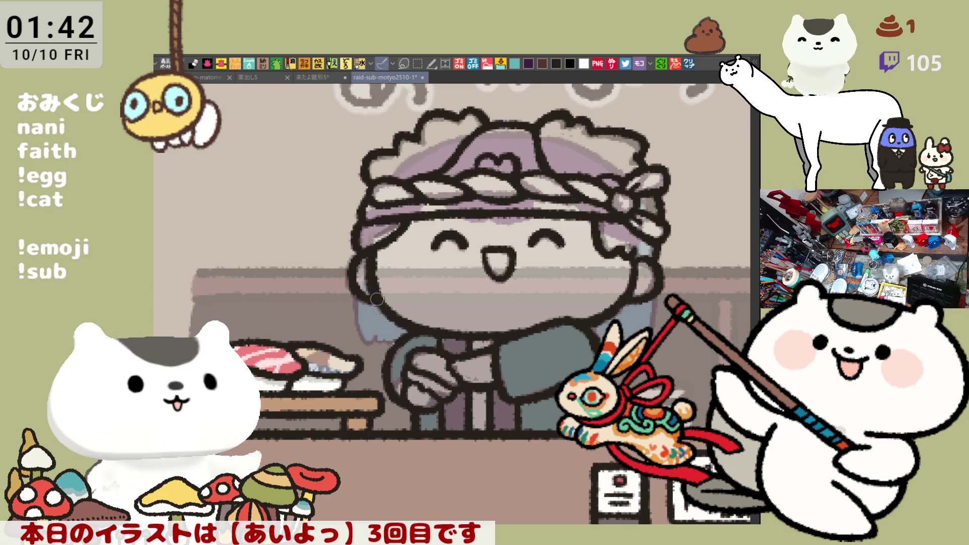
pyautogui.moveTo(368, 271); pyautogui.dragTo(327, 278)
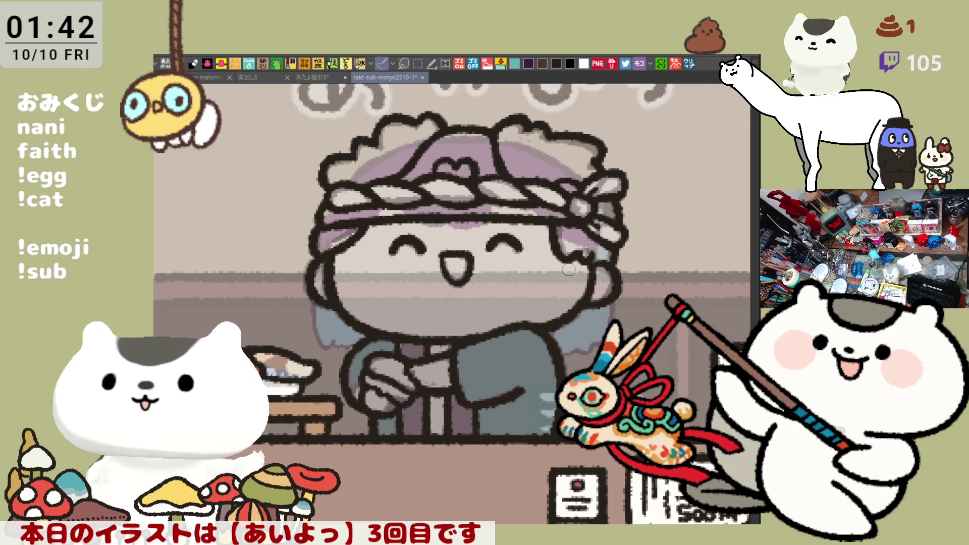
pyautogui.moveTo(569, 269); pyautogui.dragTo(531, 231)
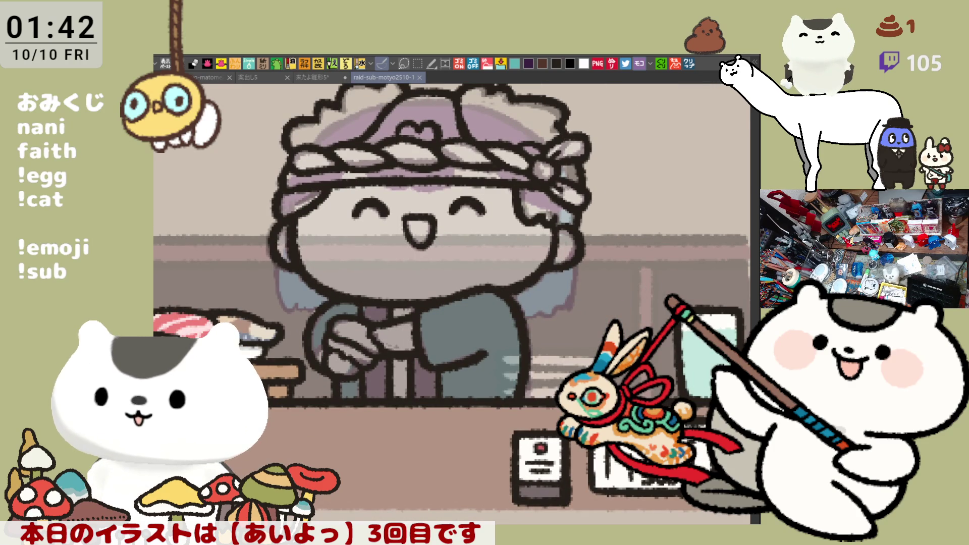
pyautogui.moveTo(614, 347); pyautogui.dragTo(531, 347)
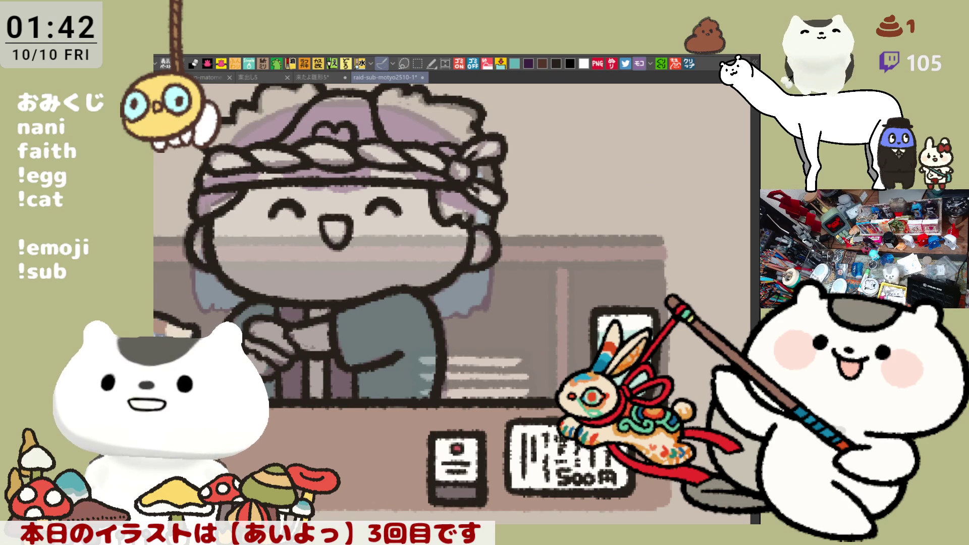
pyautogui.hscroll(-3, 349, 387)
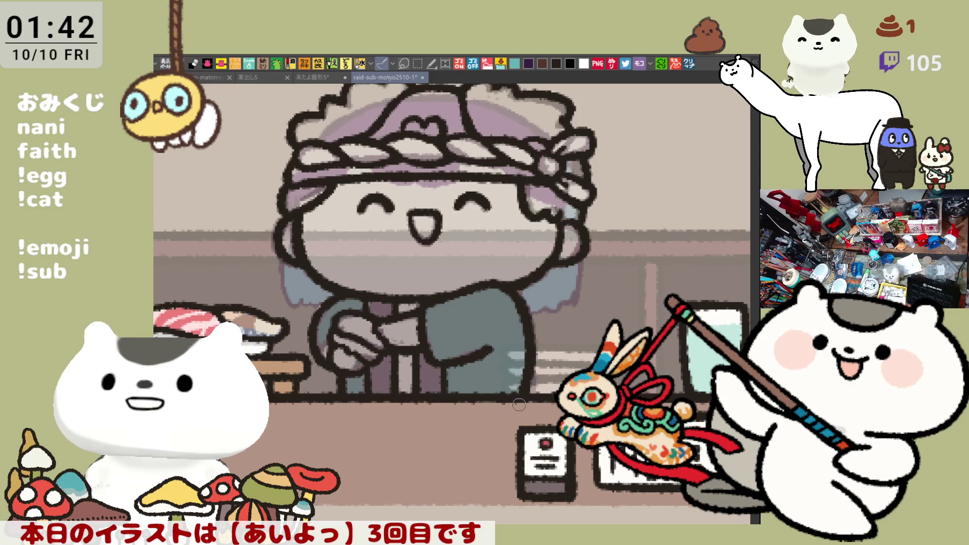
pyautogui.moveTo(521, 401); pyautogui.dragTo(564, 438)
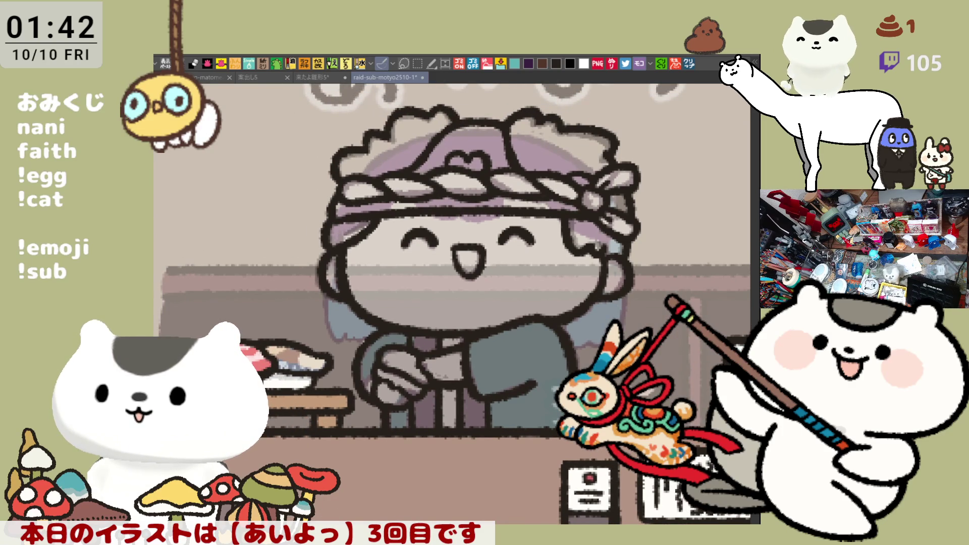
pyautogui.hotkey('ctrl', 'z')
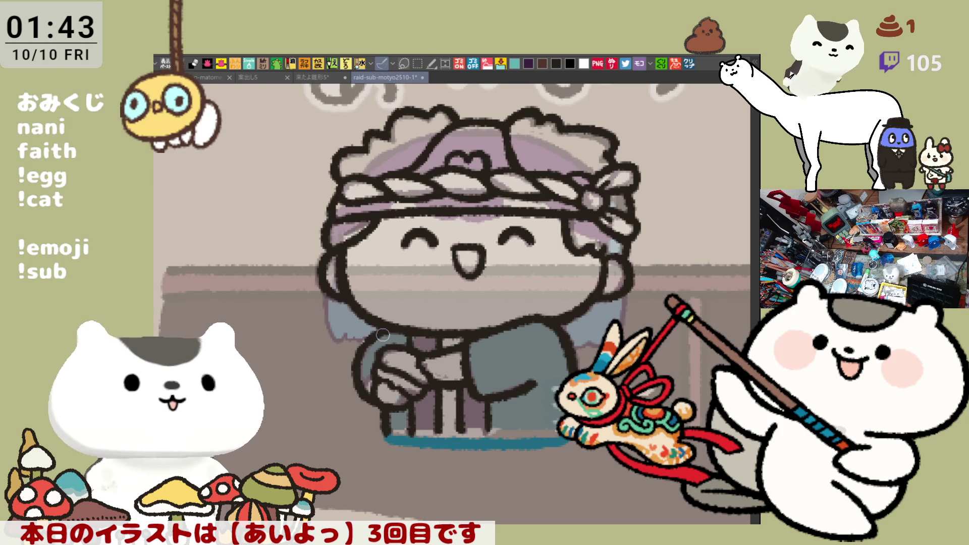
# Redraw the teal line along the outfit's bottom and fill headband, mouth and clothing teal.
pyautogui.hotkey('ctrl', 'z')
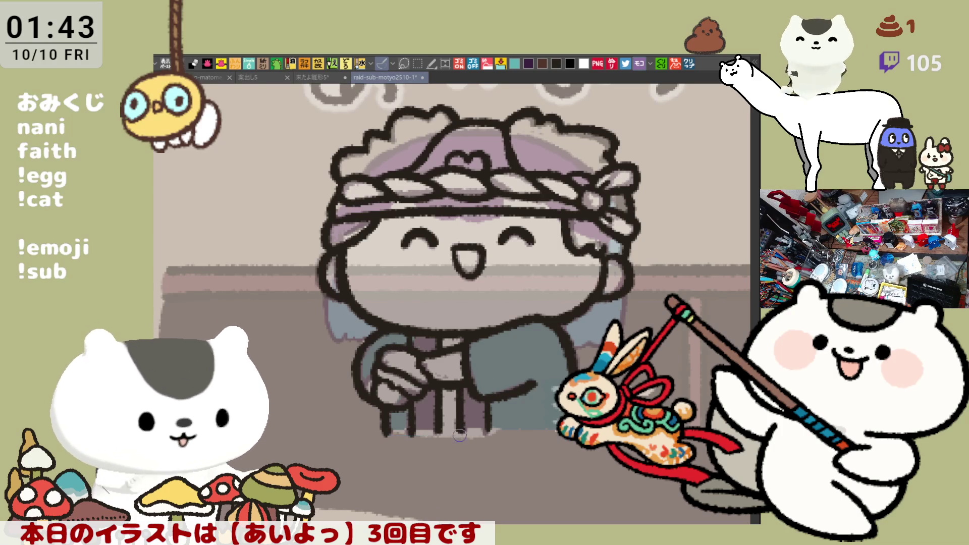
pyautogui.moveTo(383, 430); pyautogui.dragTo(544, 426)
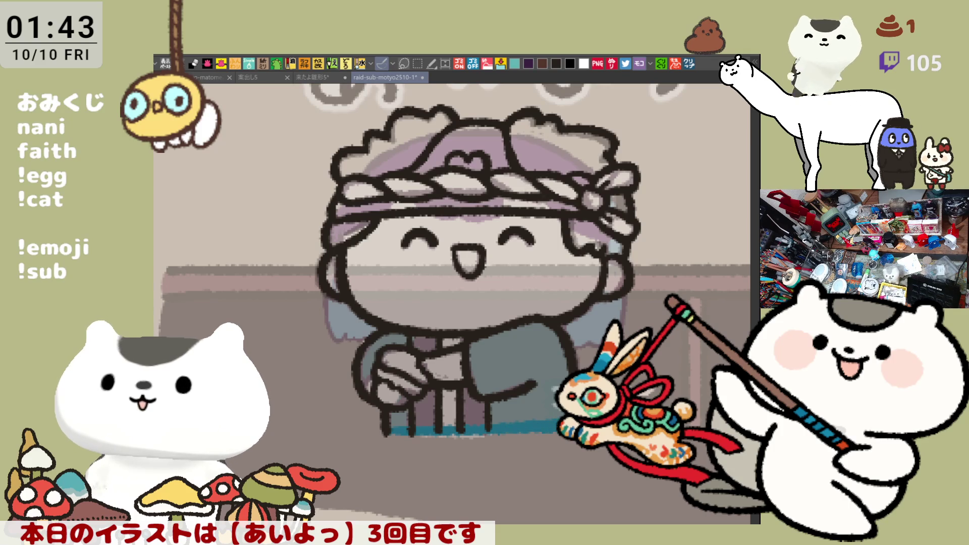
pyautogui.scroll(2, 286, 226)
pyautogui.hotkey('alt', 'BackSpace')
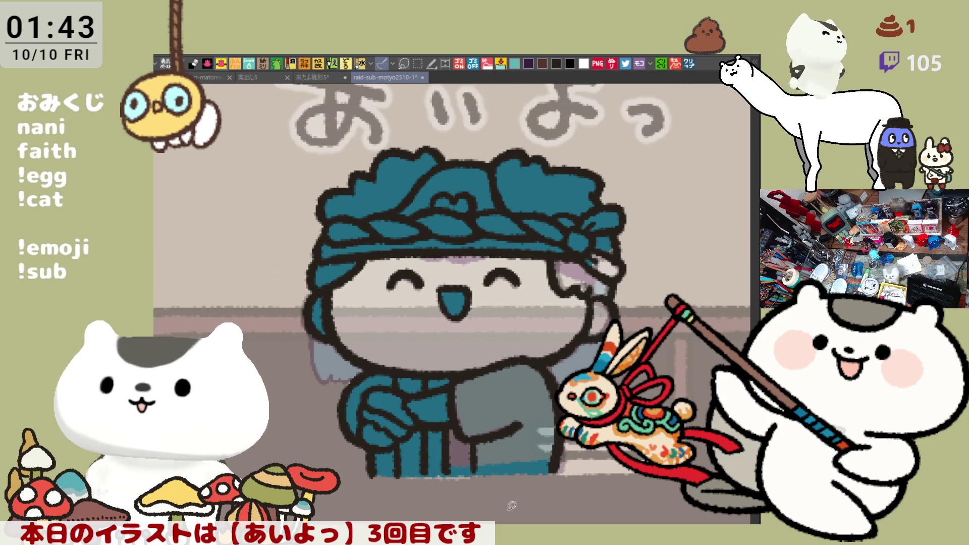
# Fill remaining clothing teal, stroke yellow over the hands, fill the hair black, then paste the tweet screenshot as a canvas.
pyautogui.hotkey('alt', 'BackSpace')
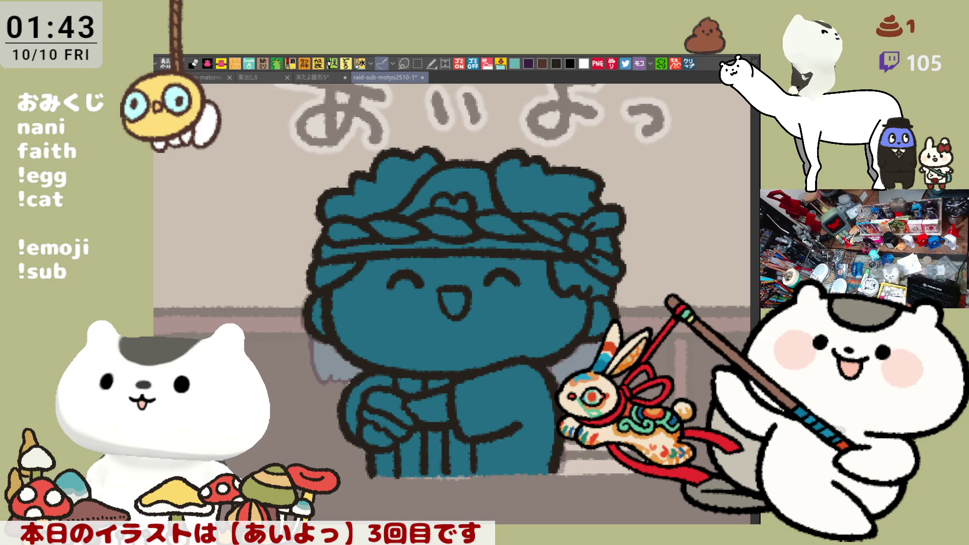
pyautogui.moveTo(370, 396); pyautogui.dragTo(409, 422)
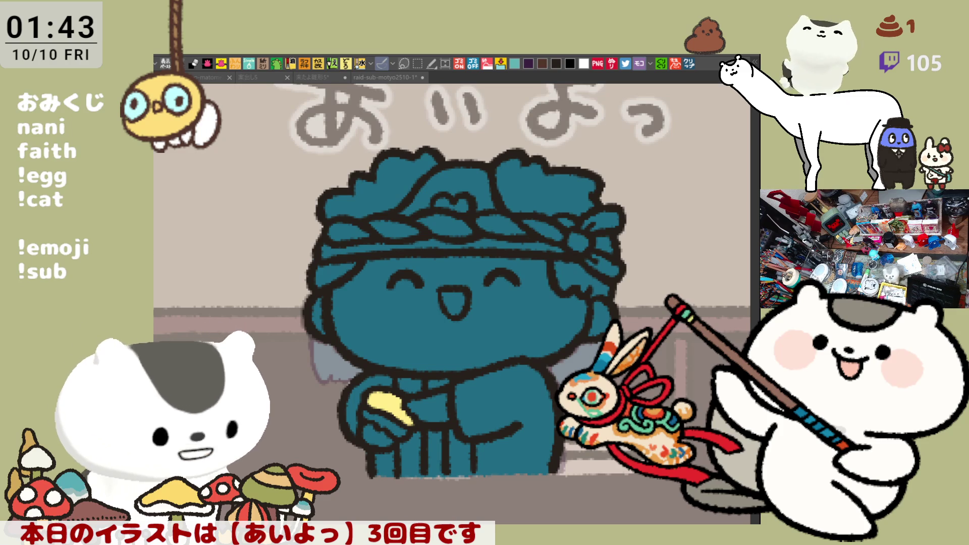
pyautogui.click(374, 227)
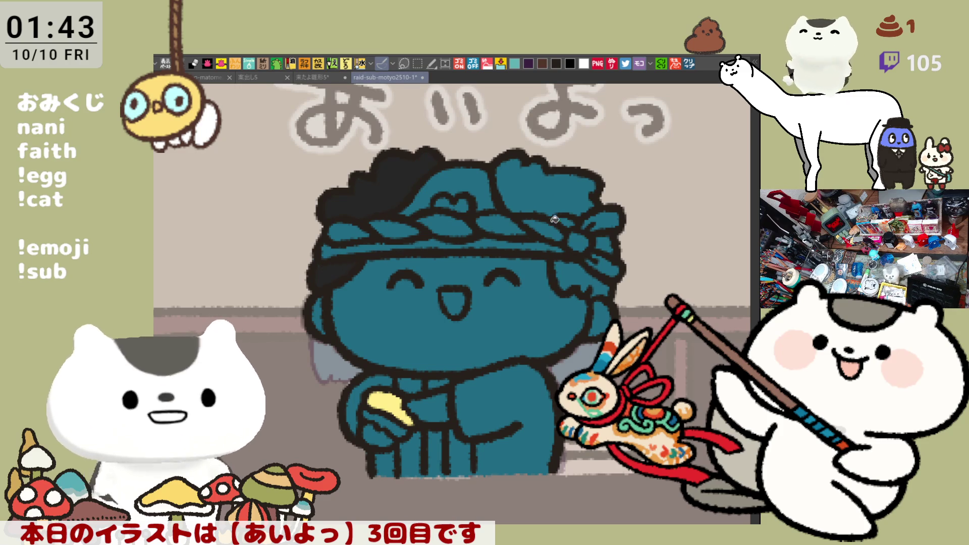
pyautogui.click(545, 186)
pyautogui.click(602, 269)
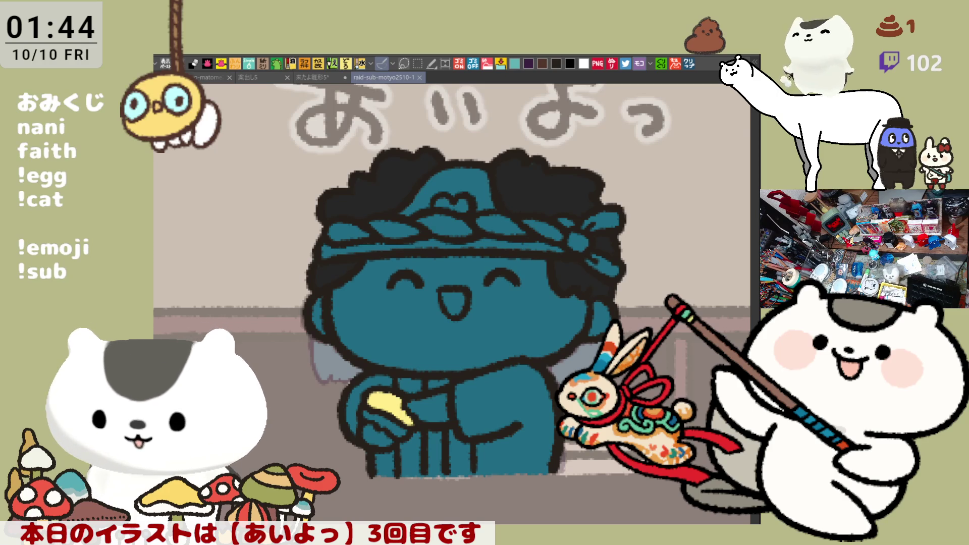
pyautogui.hotkey('ctrl', 'v')
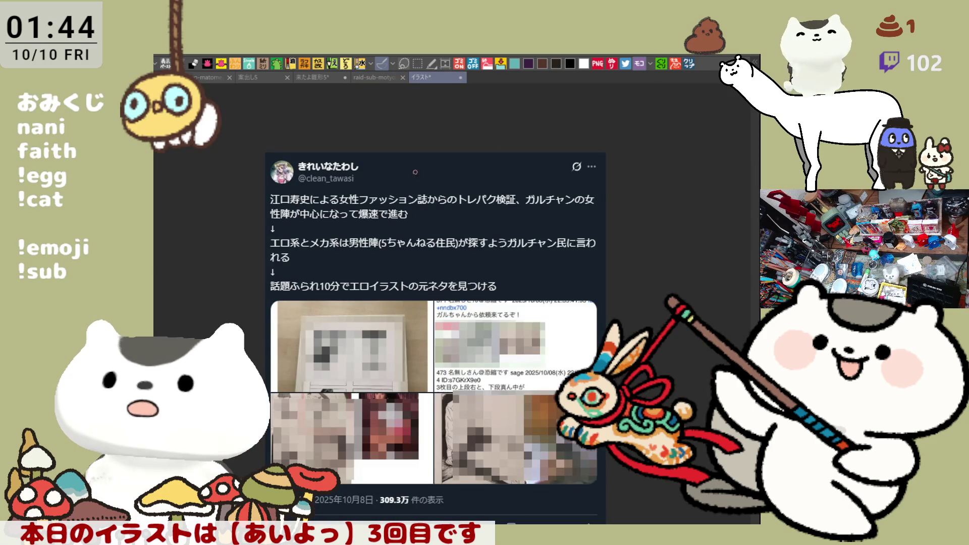
pyautogui.scroll(1, 308, 229)
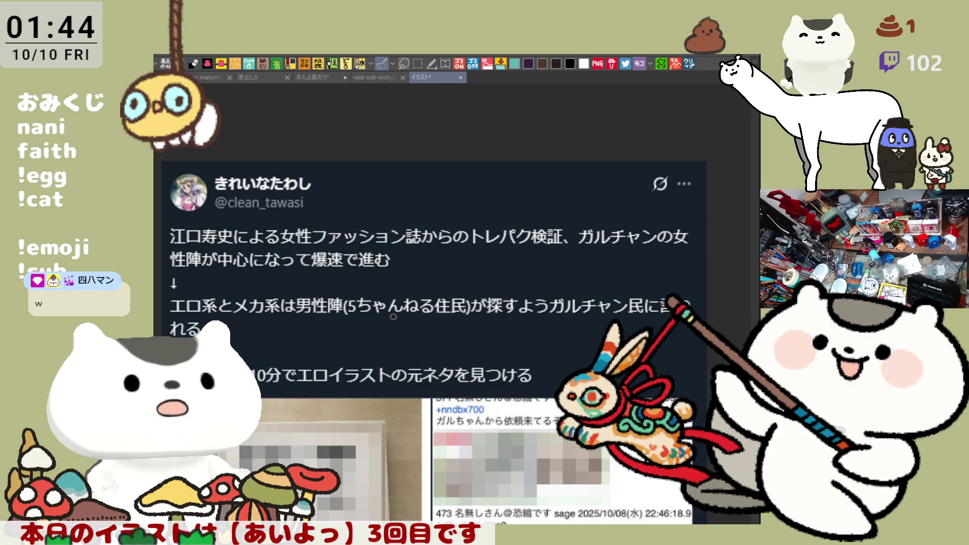
pyautogui.scroll(-1, 390, 318)
pyautogui.scroll(-1, 409, 292)
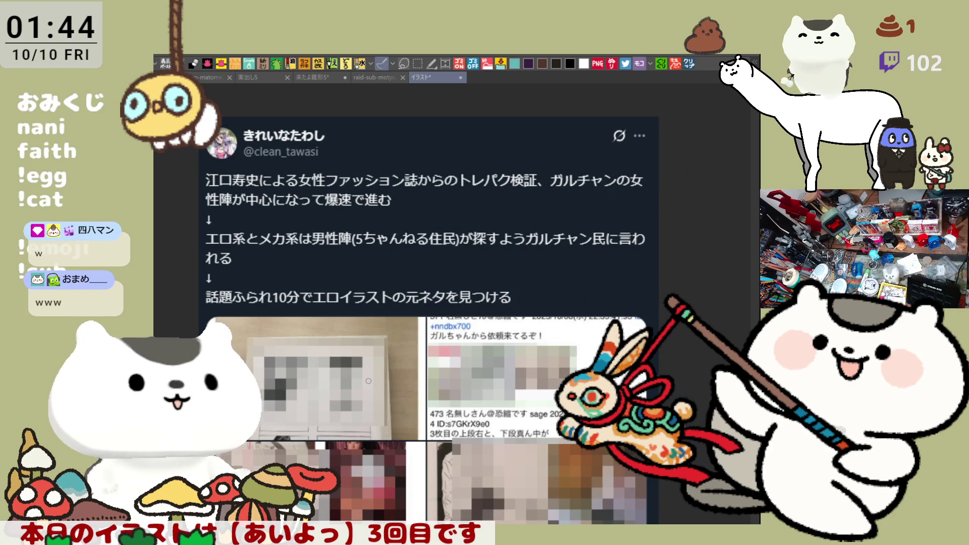
pyautogui.moveTo(410, 405); pyautogui.dragTo(383, 361)
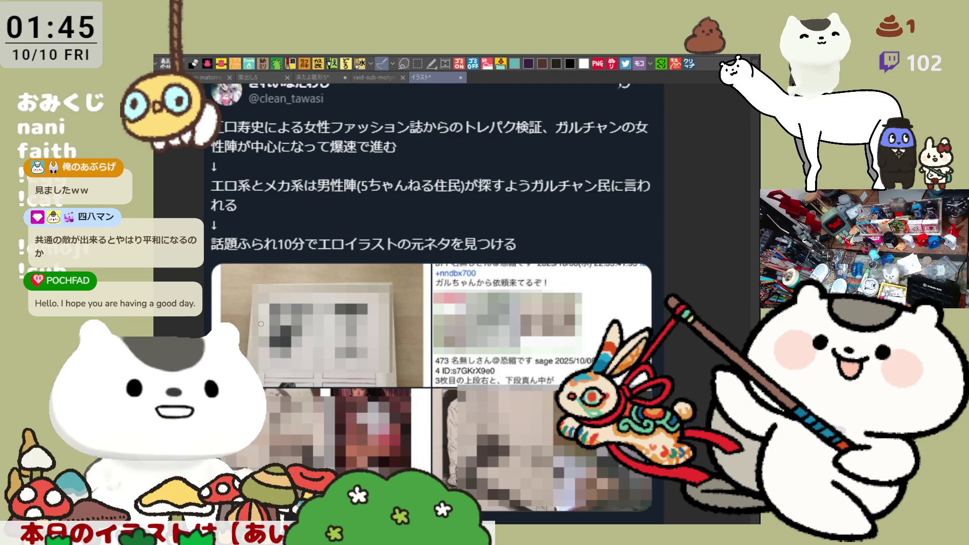
pyautogui.scroll(2, 426, 340)
pyautogui.scroll(1, 427, 340)
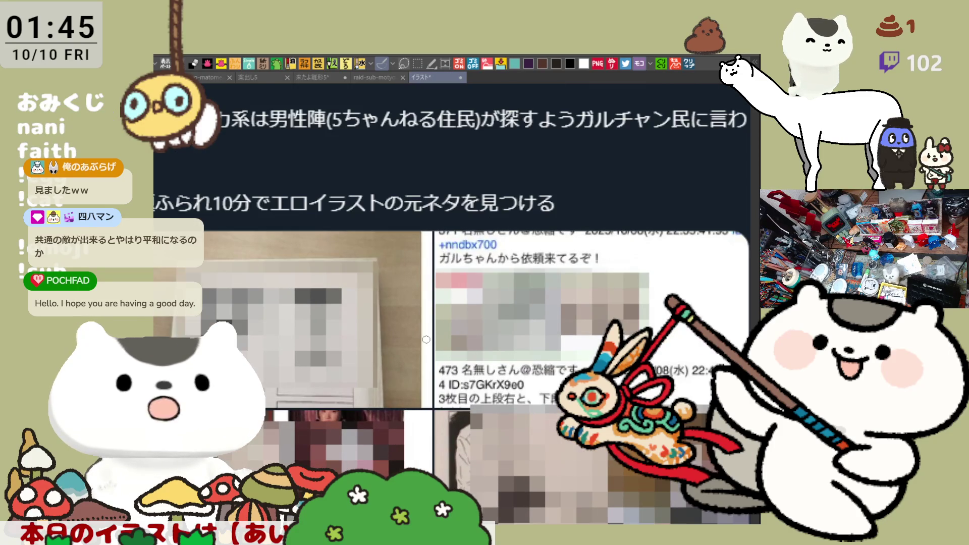
pyautogui.scroll(-1, 426, 340)
pyautogui.scroll(-1, 427, 339)
pyautogui.scroll(-2, 427, 339)
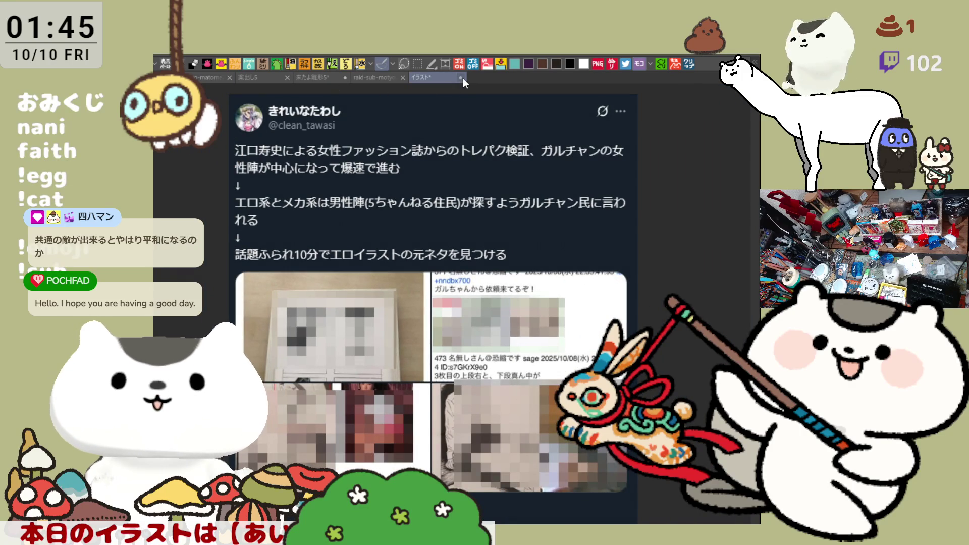
# Back on the chef card, paint white twisted stripes across the headband, then reopen the tweet screenshot canvas.
pyautogui.hotkey('ctrl', 'shift', 'Tab')
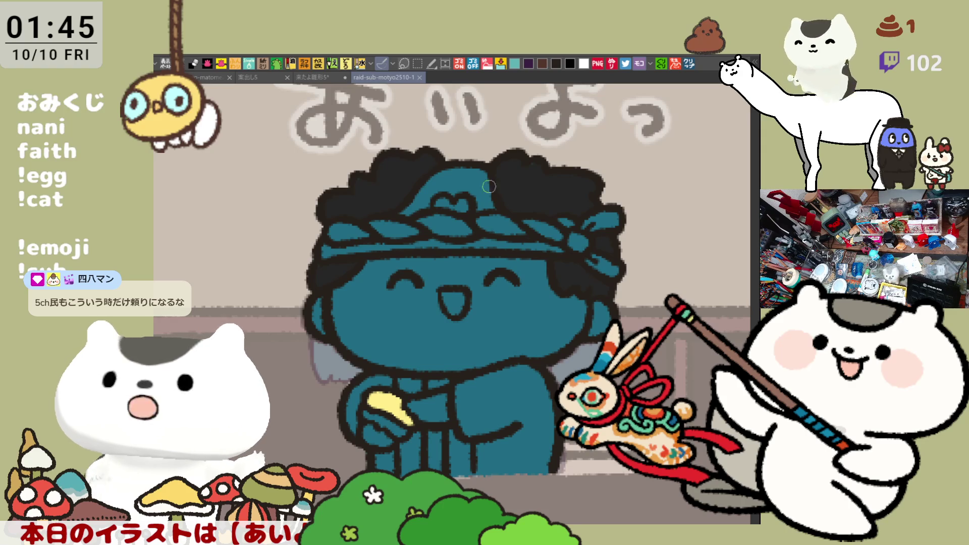
pyautogui.moveTo(489, 187); pyautogui.dragTo(405, 209)
pyautogui.moveTo(470, 221); pyautogui.dragTo(333, 231)
pyautogui.moveTo(475, 219)
pyautogui.mouseDown()
pyautogui.moveTo(610, 225)
pyautogui.moveTo(601, 261)
pyautogui.mouseUp()
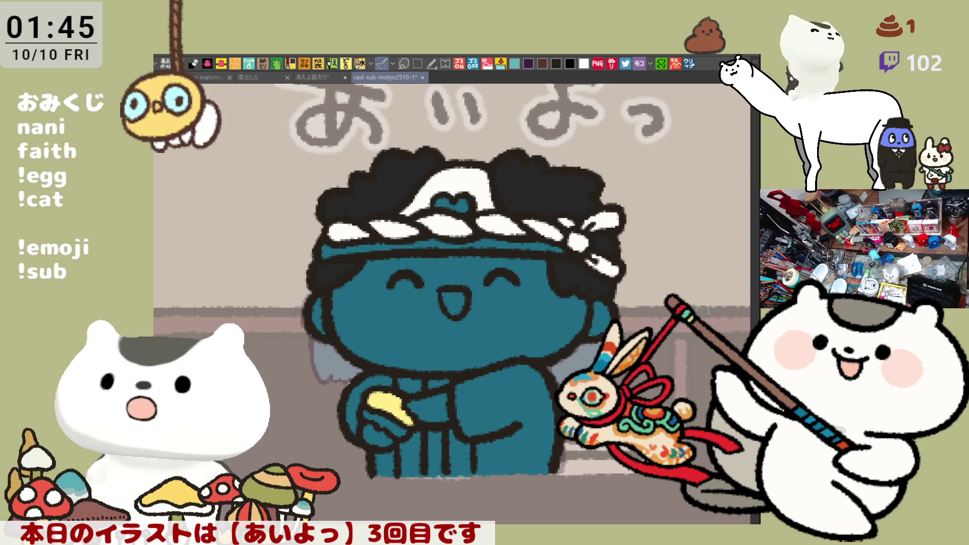
pyautogui.click(611, 266)
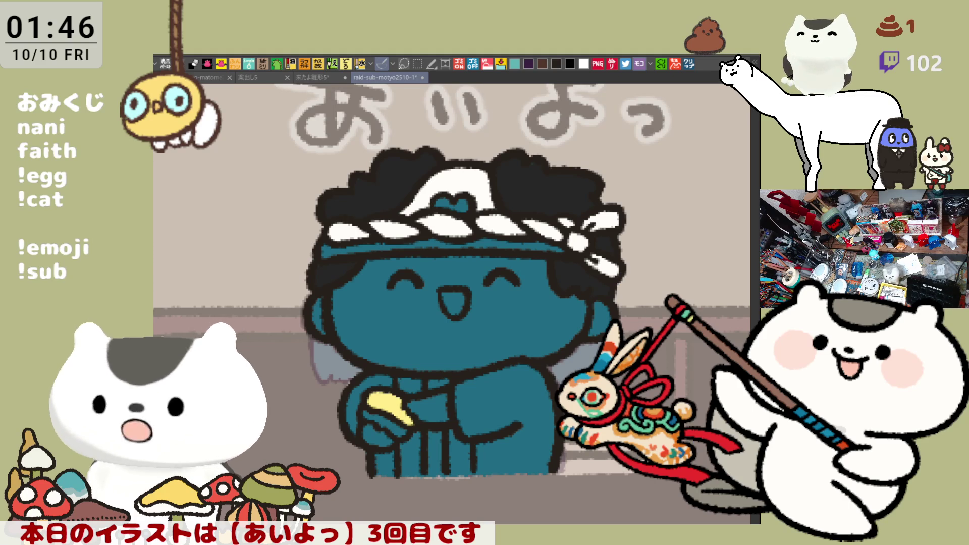
pyautogui.click(689, 66)
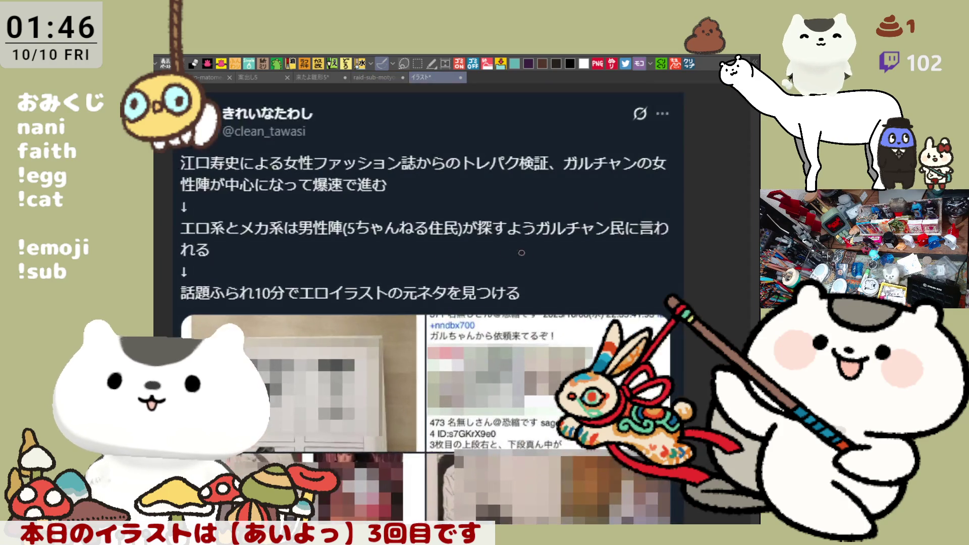
pyautogui.scroll(3, 457, 319)
pyautogui.scroll(2, 457, 320)
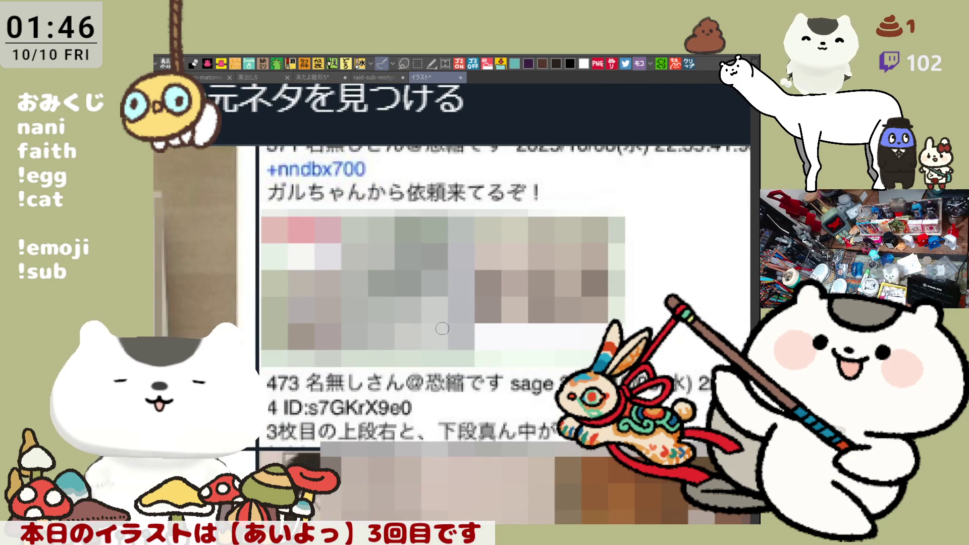
pyautogui.hscroll(2, 443, 329)
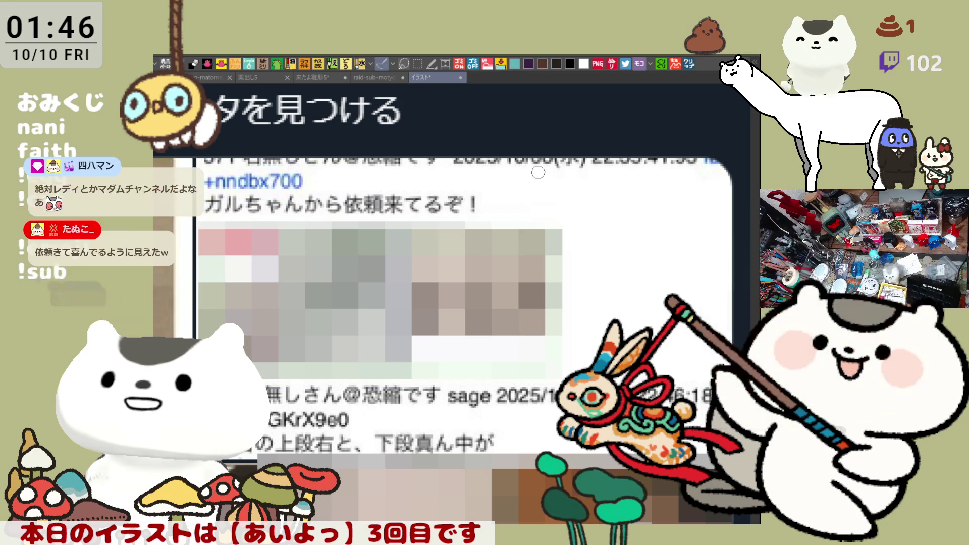
# Scroll through the tweet screenshot, then close its canvas to return to the chef card.
pyautogui.moveTo(616, 184); pyautogui.dragTo(628, 128)
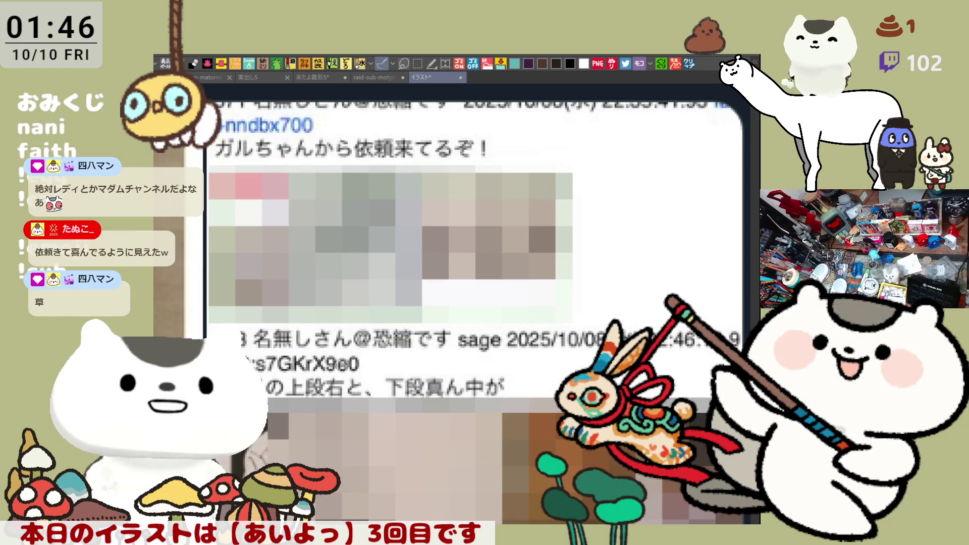
pyautogui.moveTo(270, 394); pyautogui.dragTo(276, 341)
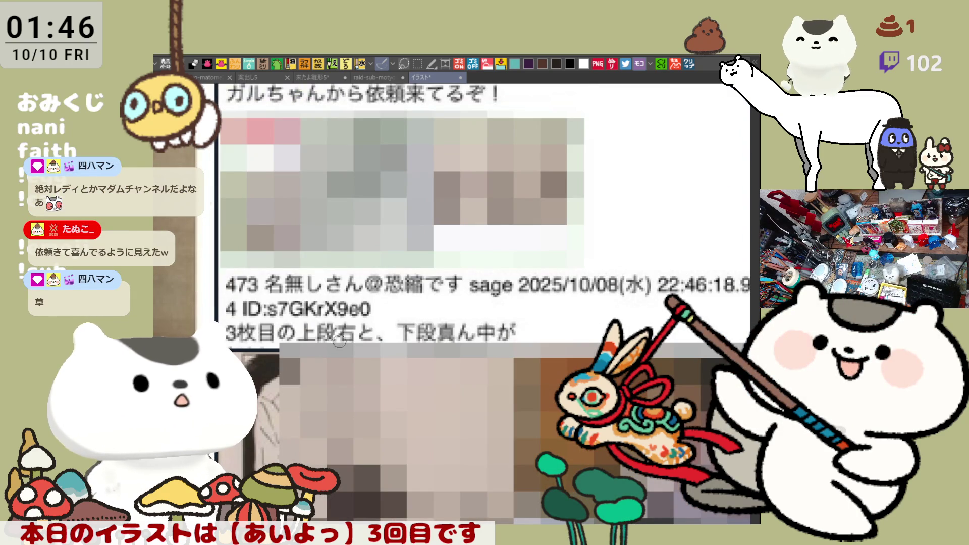
pyautogui.moveTo(432, 328); pyautogui.dragTo(323, 436)
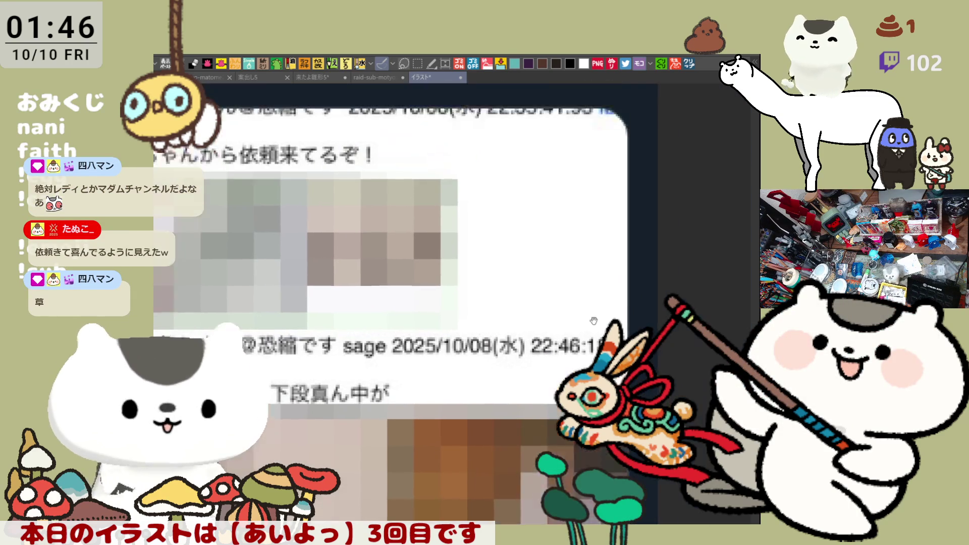
pyautogui.moveTo(541, 333); pyautogui.dragTo(552, 302)
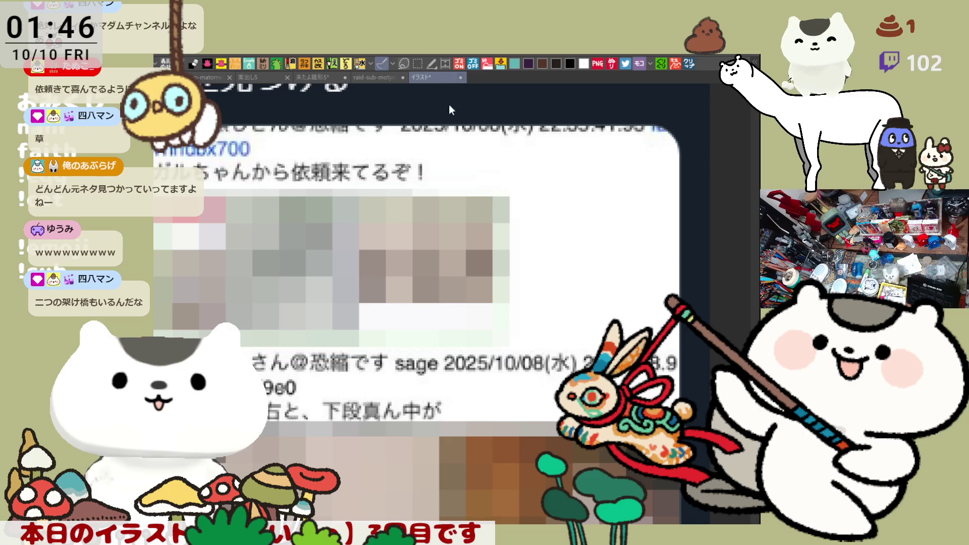
pyautogui.hotkey('ctrl', 'w')
pyautogui.scroll(2, 414, 208)
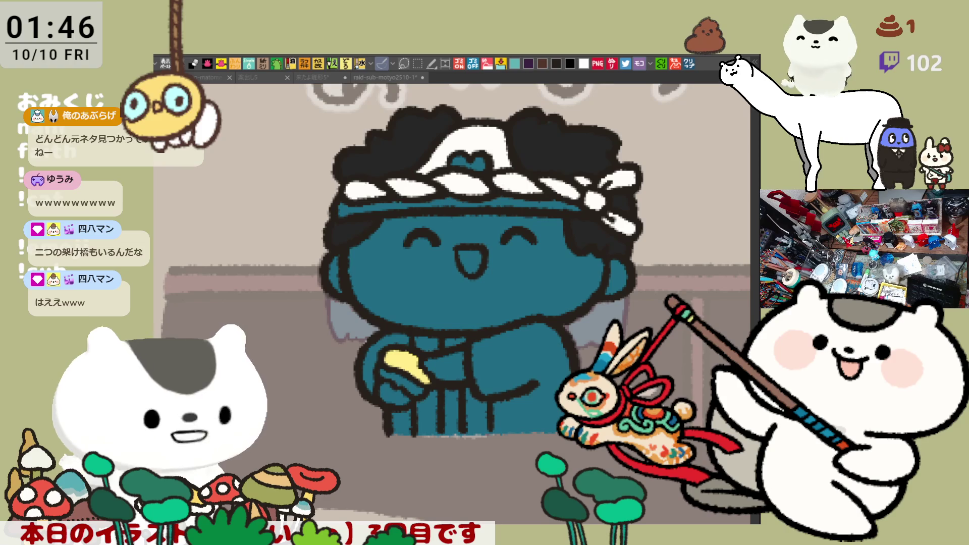
# Fill the face with skin tone and paint white on the headband and the held sushi's rice.
pyautogui.click(528, 269)
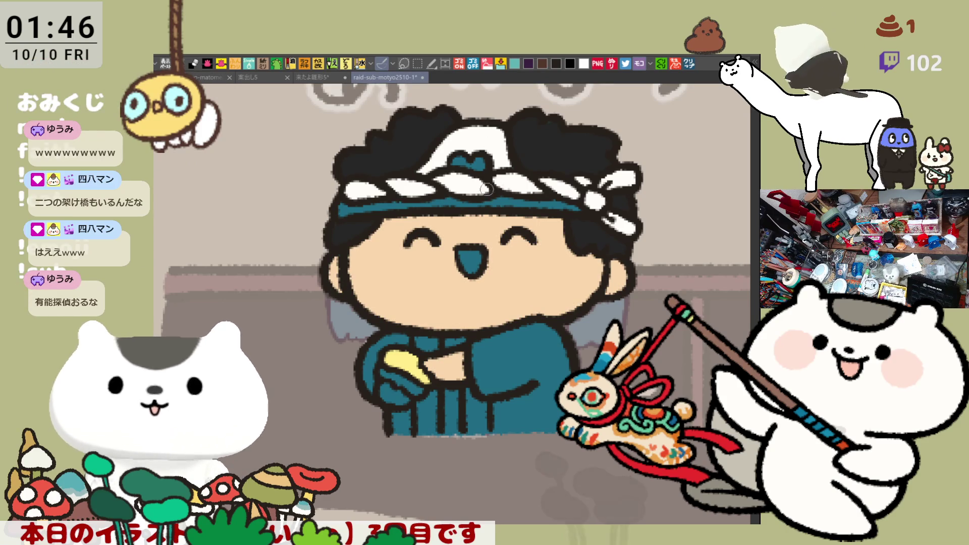
pyautogui.moveTo(409, 205); pyautogui.dragTo(477, 202)
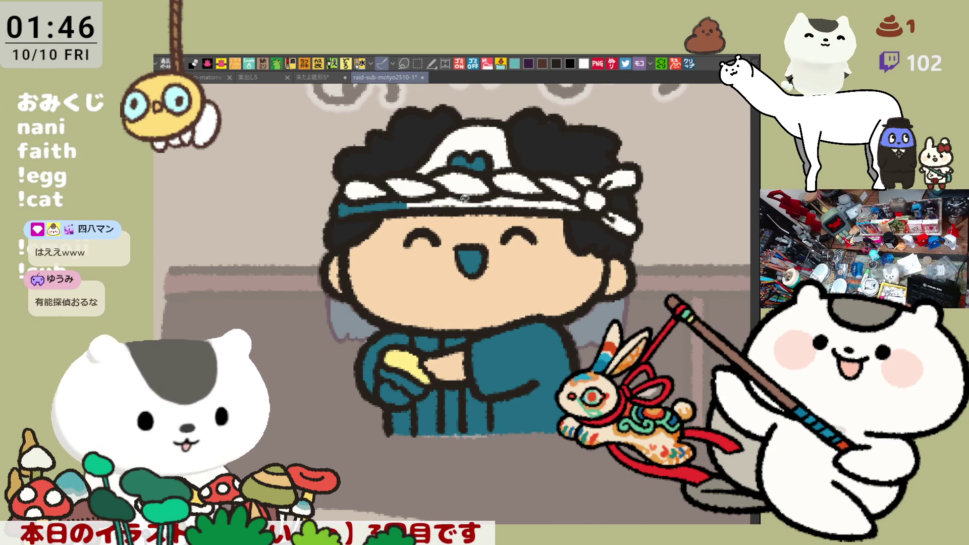
pyautogui.moveTo(408, 204); pyautogui.dragTo(345, 200)
pyautogui.moveTo(383, 374)
pyautogui.mouseDown()
pyautogui.moveTo(424, 378)
pyautogui.moveTo(394, 386)
pyautogui.mouseUp()
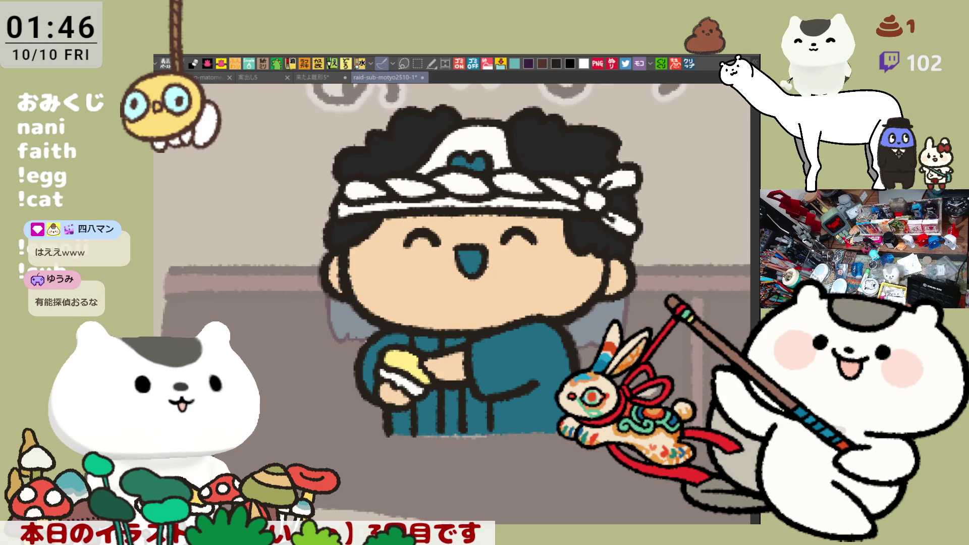
# Paint peach blush circles on both cheeks.
pyautogui.moveTo(382, 242)
pyautogui.mouseDown()
pyautogui.moveTo(415, 280)
pyautogui.moveTo(362, 244)
pyautogui.moveTo(396, 234)
pyautogui.moveTo(401, 280)
pyautogui.mouseUp()
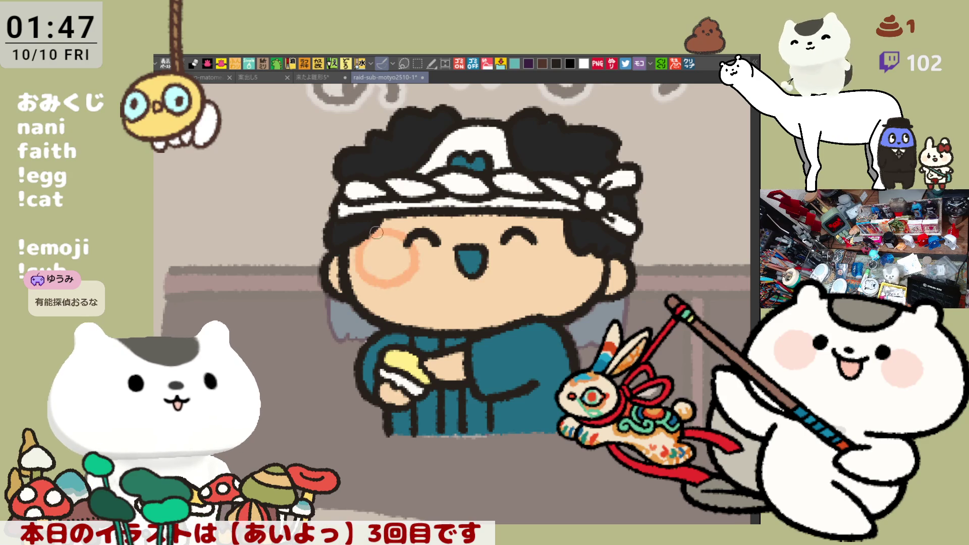
pyautogui.moveTo(375, 232); pyautogui.dragTo(395, 251)
pyautogui.moveTo(527, 237)
pyautogui.mouseDown()
pyautogui.moveTo(567, 238)
pyautogui.moveTo(521, 271)
pyautogui.moveTo(531, 238)
pyautogui.moveTo(547, 231)
pyautogui.moveTo(530, 266)
pyautogui.moveTo(547, 240)
pyautogui.moveTo(560, 252)
pyautogui.mouseUp()
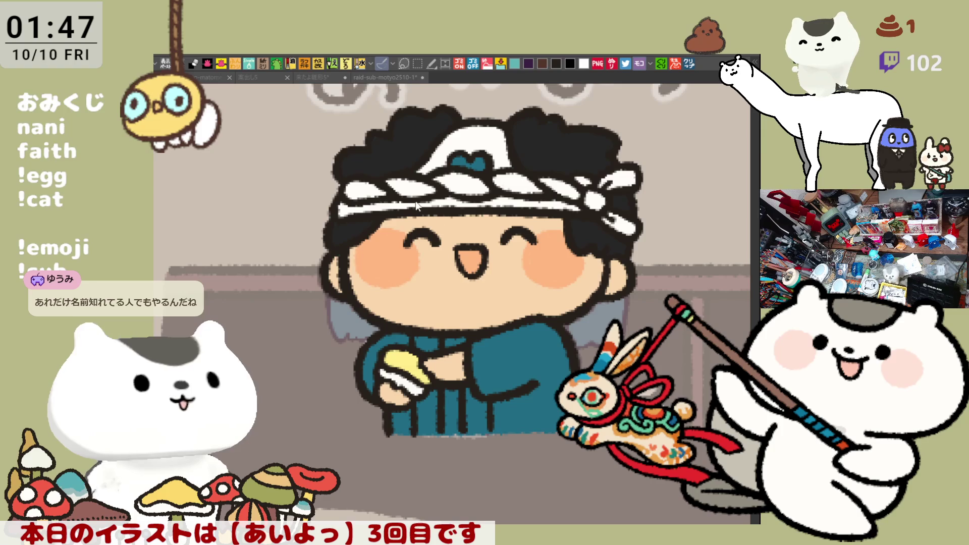
# Add light blue stripes along the headband and across its knot.
pyautogui.moveTo(338, 206); pyautogui.dragTo(436, 212)
pyautogui.moveTo(502, 199)
pyautogui.mouseDown()
pyautogui.moveTo(580, 203)
pyautogui.moveTo(455, 196)
pyautogui.mouseUp()
pyautogui.moveTo(436, 163); pyautogui.dragTo(496, 155)
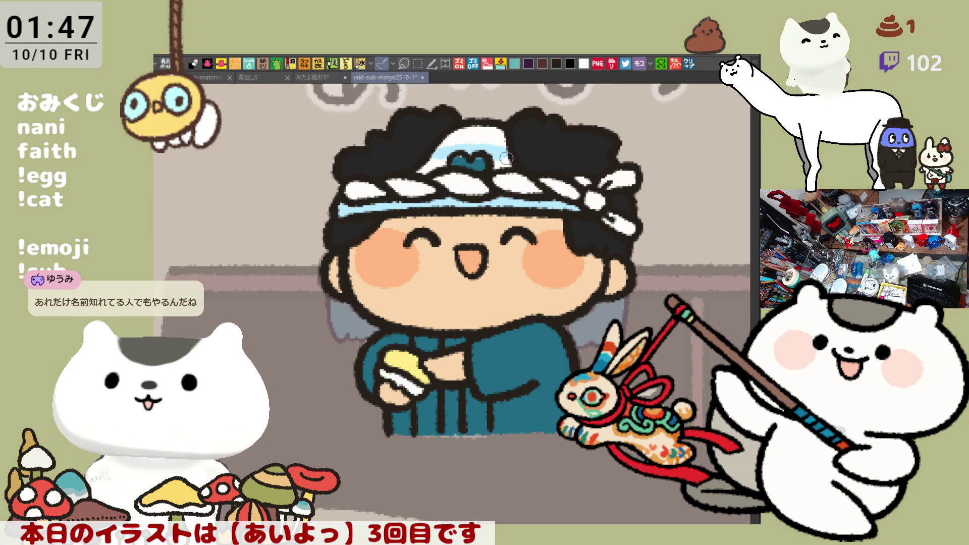
pyautogui.moveTo(447, 149); pyautogui.dragTo(494, 153)
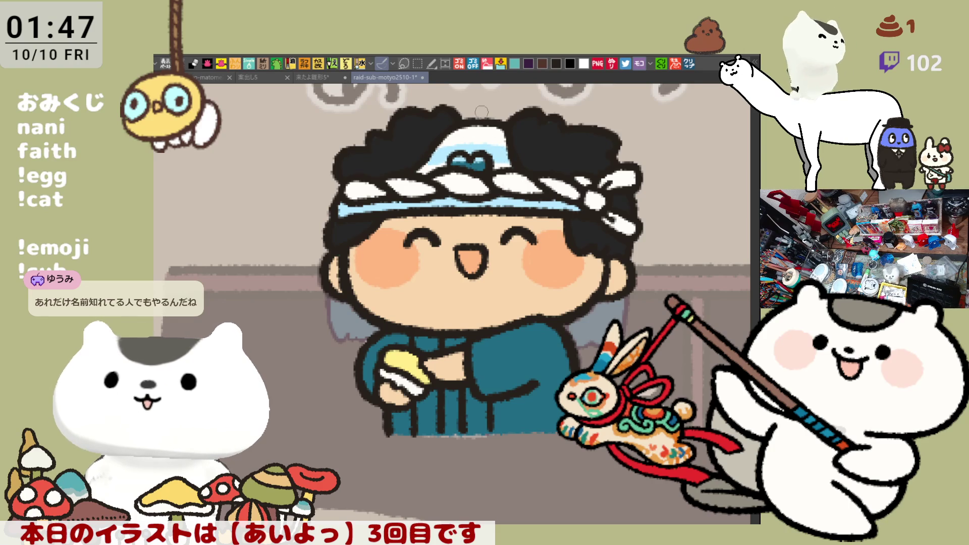
pyautogui.moveTo(448, 131); pyautogui.dragTo(504, 132)
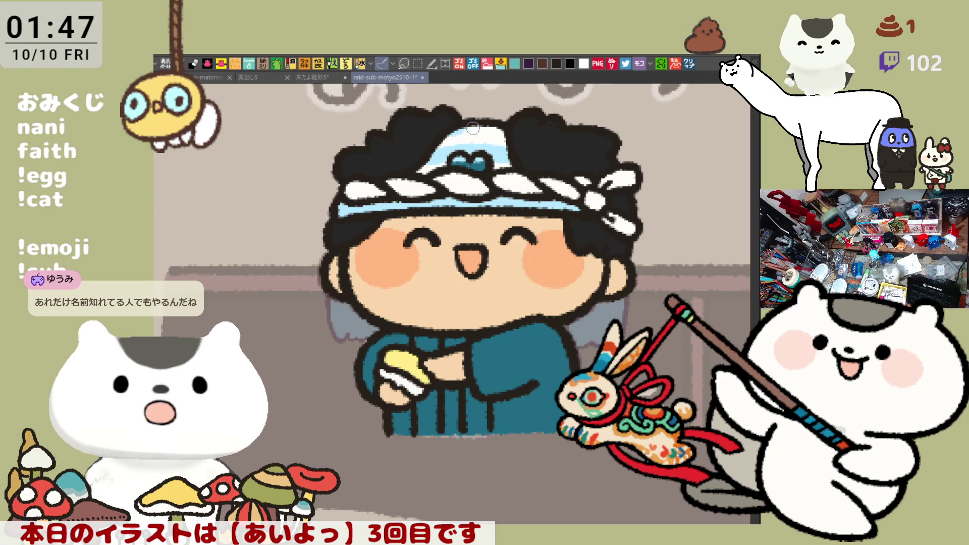
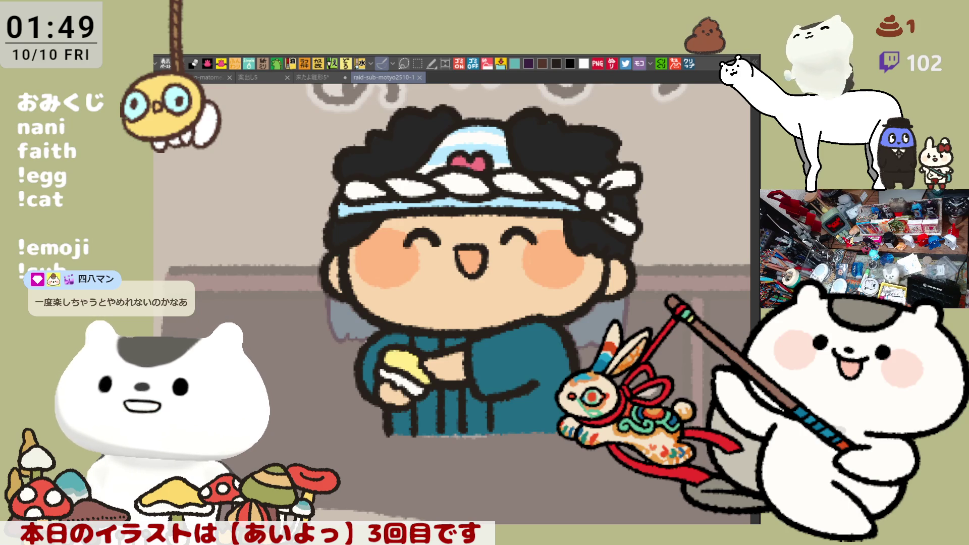
# Switch to the illustration holding the pink-tinted photo reference of the bald man.
pyautogui.click(689, 65)
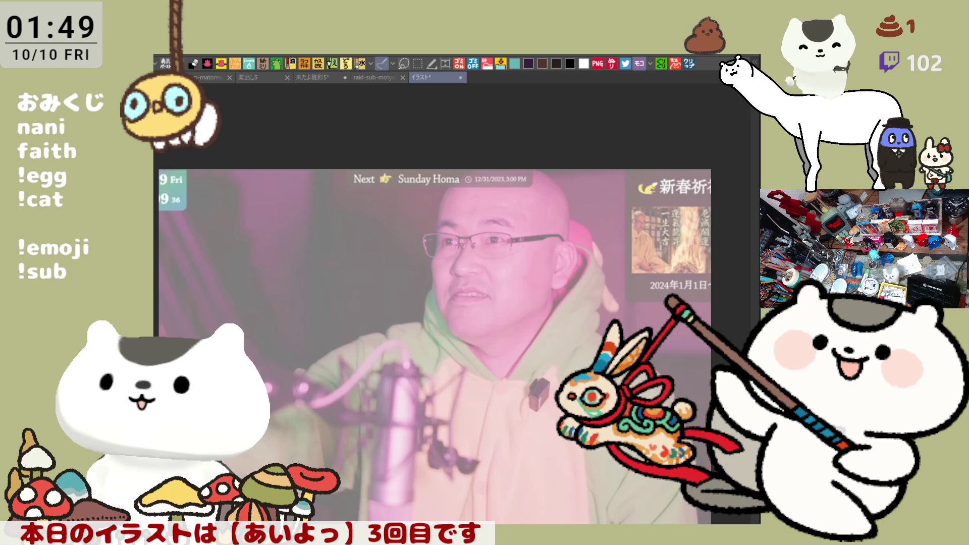
pyautogui.scroll(2, 490, 269)
pyautogui.scroll(2, 479, 274)
pyautogui.scroll(2, 476, 279)
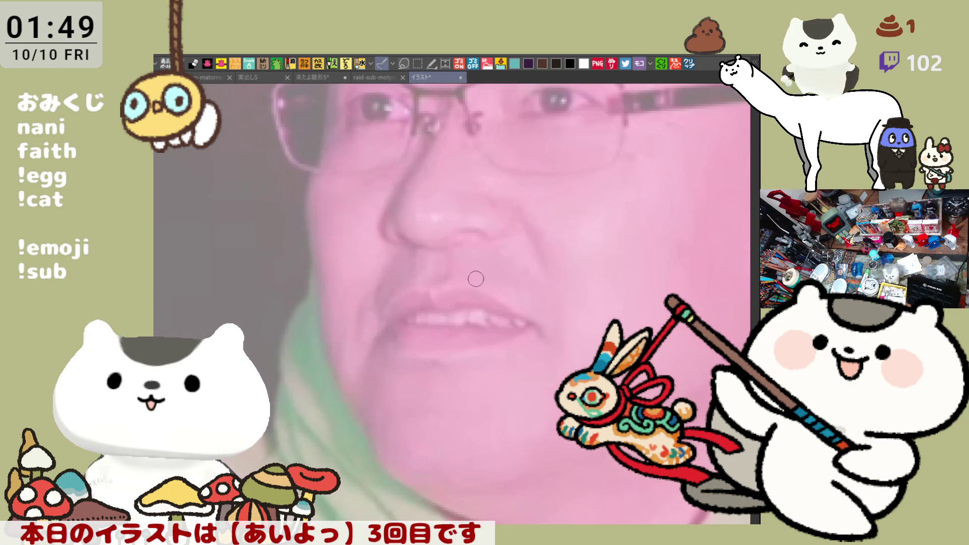
pyautogui.scroll(2, 515, 273)
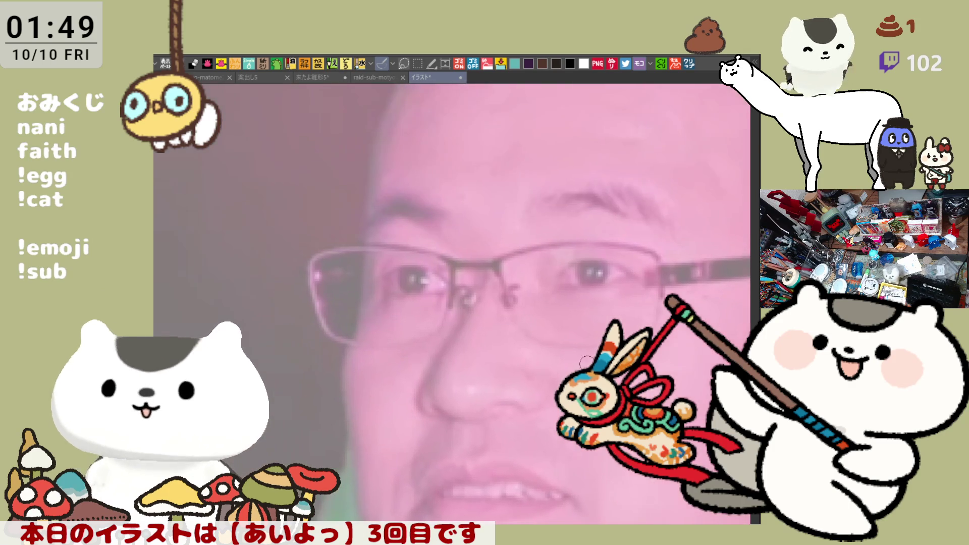
pyautogui.scroll(2, 554, 266)
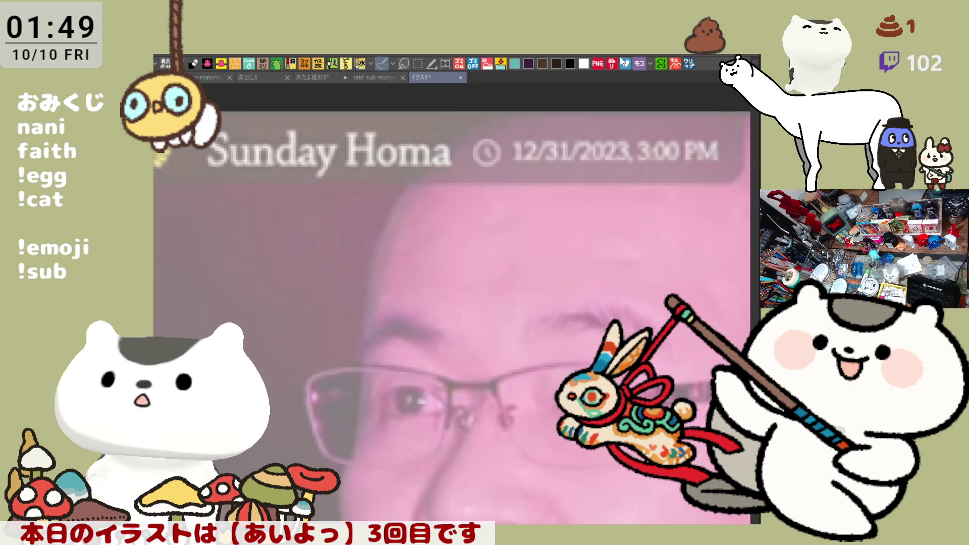
pyautogui.scroll(-2, 476, 199)
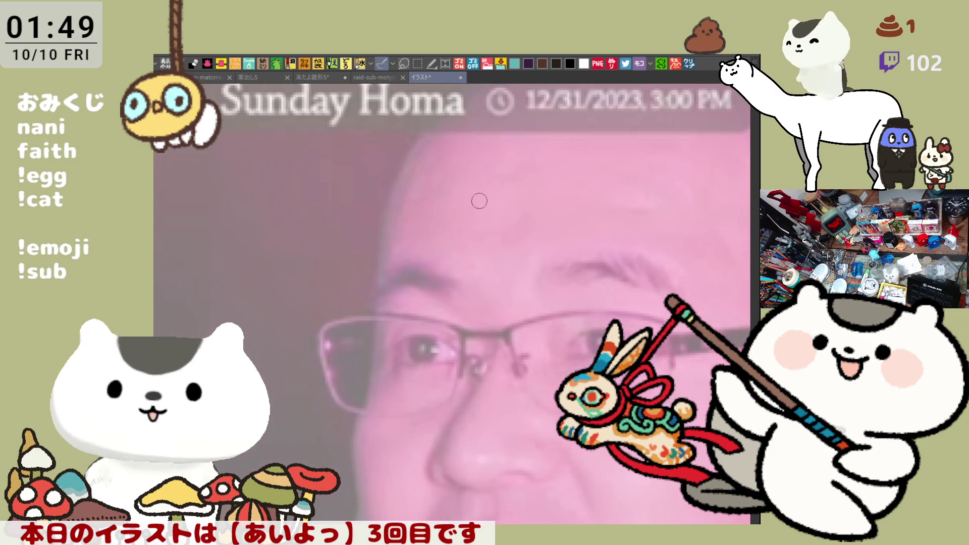
# Trace the forehead edge and head outline down toward the glasses, undoing and redrawing until it fits.
pyautogui.moveTo(443, 116); pyautogui.dragTo(387, 218)
pyautogui.hotkey('ctrl', 'z')
pyautogui.moveTo(443, 114); pyautogui.dragTo(383, 242)
pyautogui.hotkey('ctrl', 'z')
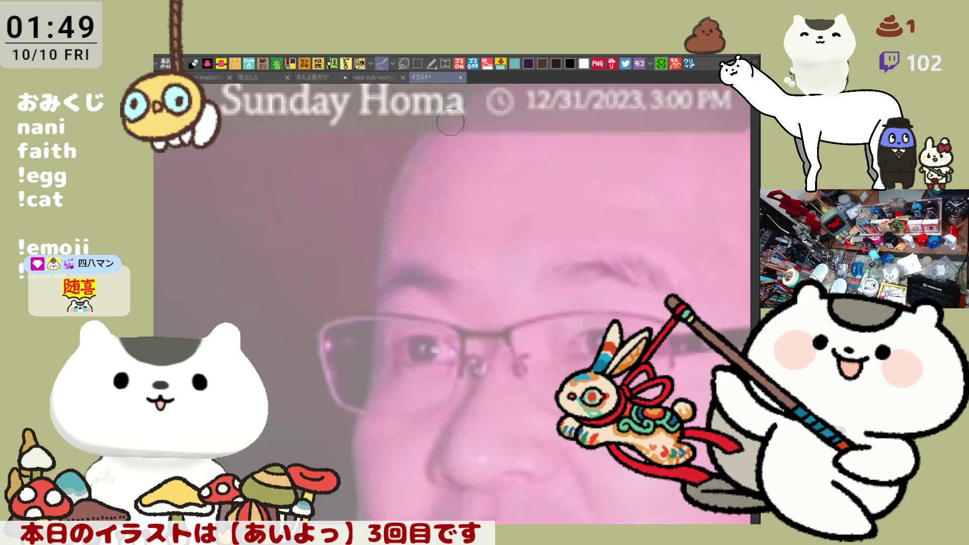
pyautogui.moveTo(447, 112)
pyautogui.mouseDown()
pyautogui.moveTo(421, 137)
pyautogui.moveTo(378, 246)
pyautogui.moveTo(377, 299)
pyautogui.mouseUp()
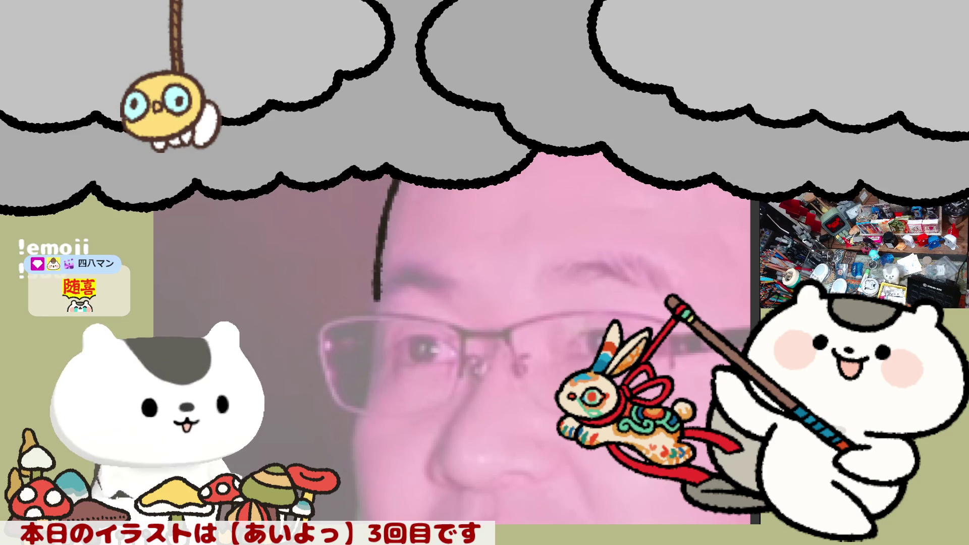
pyautogui.hotkey('ctrl', 'z')
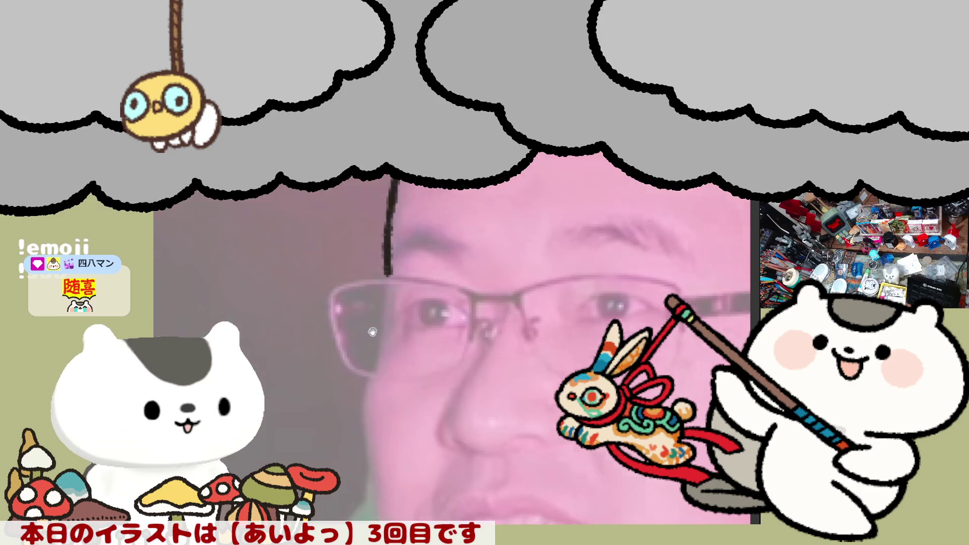
pyautogui.moveTo(399, 227); pyautogui.dragTo(387, 305)
pyautogui.hotkey('ctrl', 'z')
pyautogui.moveTo(399, 242); pyautogui.dragTo(385, 313)
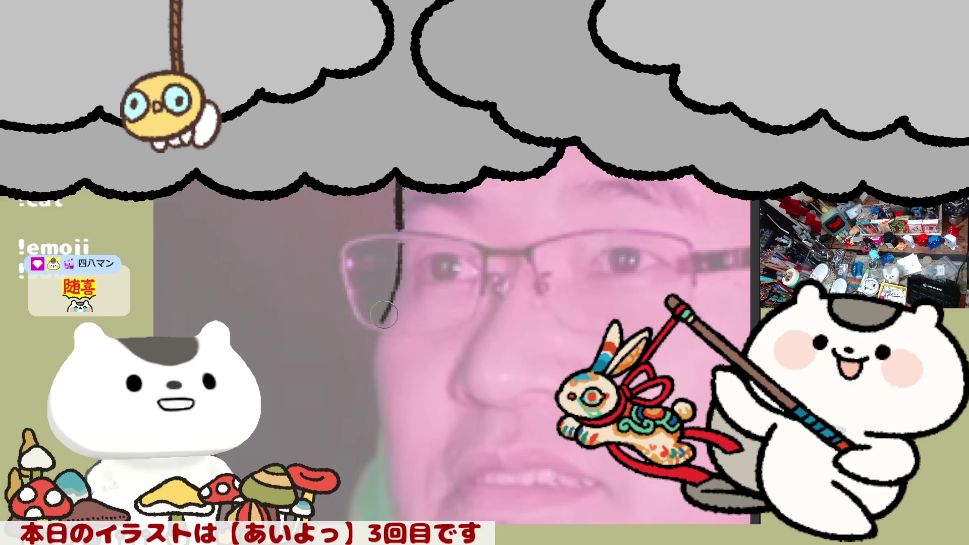
pyautogui.hotkey('ctrl', 'z')
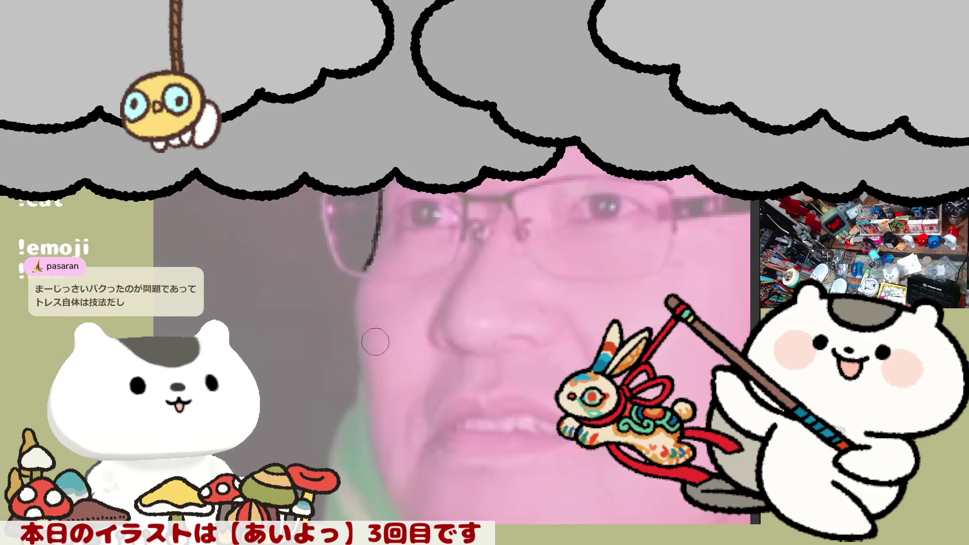
# Continue the outline past the glasses and down the side of the cheek.
pyautogui.moveTo(358, 277); pyautogui.dragTo(359, 347)
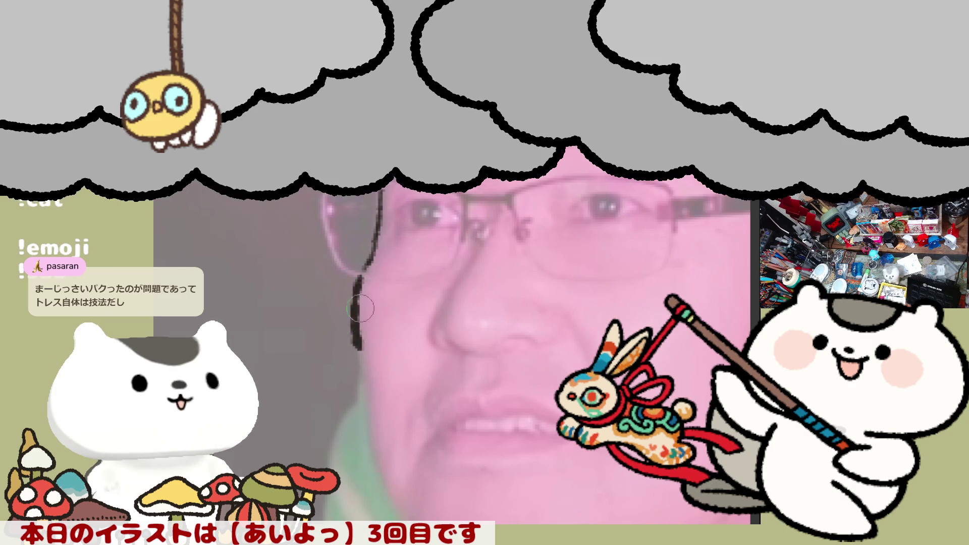
pyautogui.moveTo(359, 303); pyautogui.dragTo(363, 377)
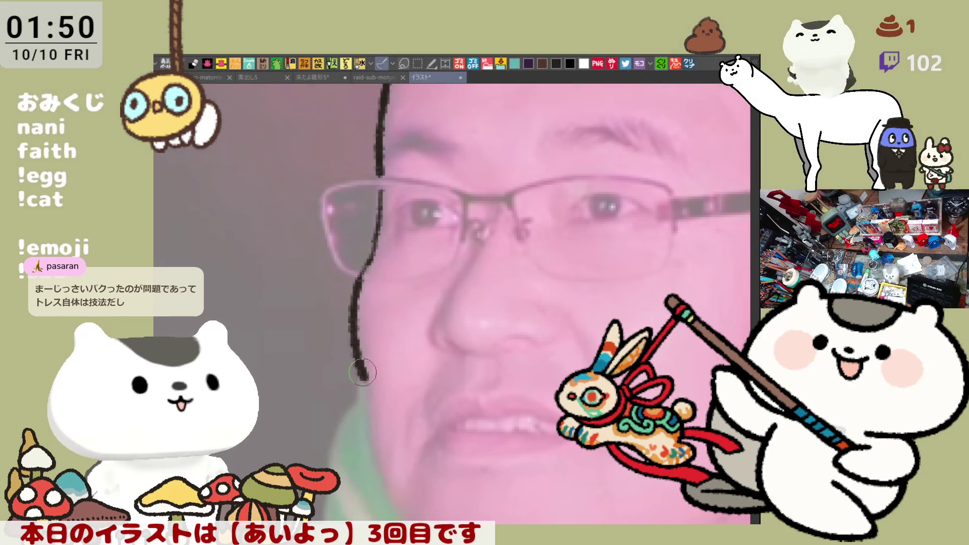
pyautogui.moveTo(362, 395)
pyautogui.mouseDown()
pyautogui.moveTo(392, 482)
pyautogui.moveTo(407, 486)
pyautogui.moveTo(416, 508)
pyautogui.mouseUp()
# Ink the jaw line toward the chin, redrawing its end several times until the curve is right.
pyautogui.moveTo(407, 472); pyautogui.dragTo(321, 371)
pyautogui.hotkey('ctrl', 'z')
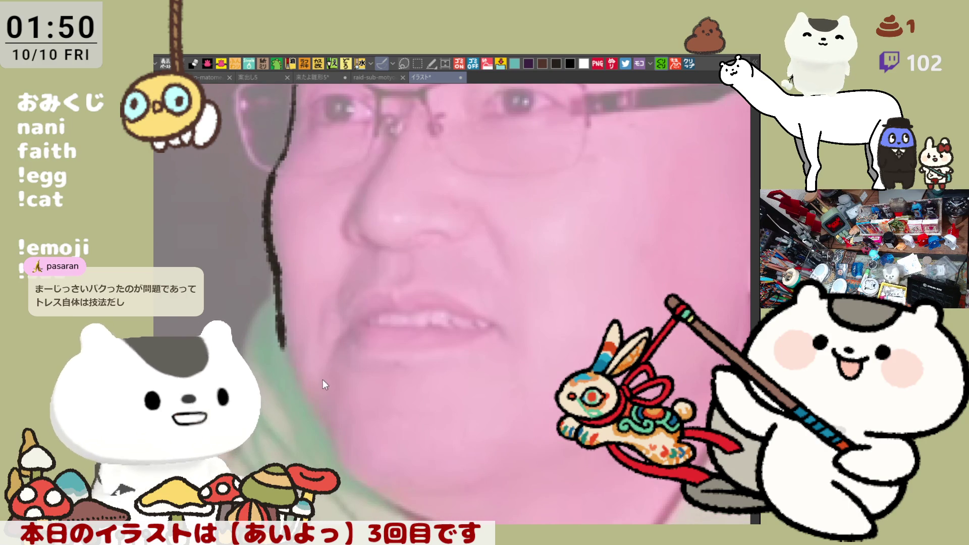
pyautogui.moveTo(291, 362)
pyautogui.mouseDown()
pyautogui.moveTo(338, 453)
pyautogui.moveTo(362, 465)
pyautogui.mouseUp()
pyautogui.hotkey('ctrl', 'z')
pyautogui.hotkey('ctrl', 'z')
pyautogui.moveTo(309, 402)
pyautogui.mouseDown()
pyautogui.moveTo(333, 447)
pyautogui.moveTo(374, 483)
pyautogui.mouseUp()
pyautogui.hotkey('ctrl', 'z')
pyautogui.moveTo(325, 434)
pyautogui.mouseDown()
pyautogui.moveTo(373, 485)
pyautogui.moveTo(447, 519)
pyautogui.mouseUp()
pyautogui.hotkey('ctrl', 'z')
pyautogui.moveTo(353, 469)
pyautogui.mouseDown()
pyautogui.moveTo(409, 511)
pyautogui.moveTo(459, 521)
pyautogui.mouseUp()
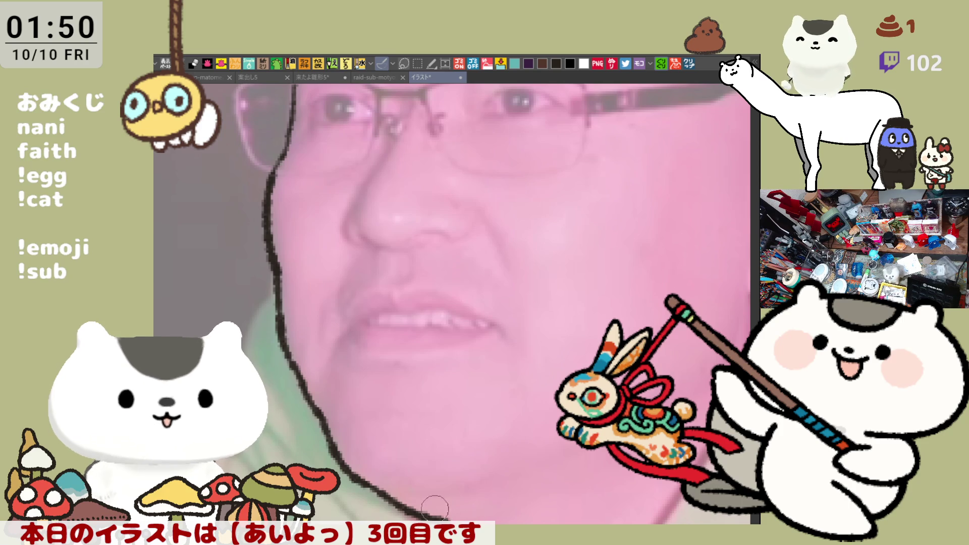
pyautogui.hscroll(2, 455, 304)
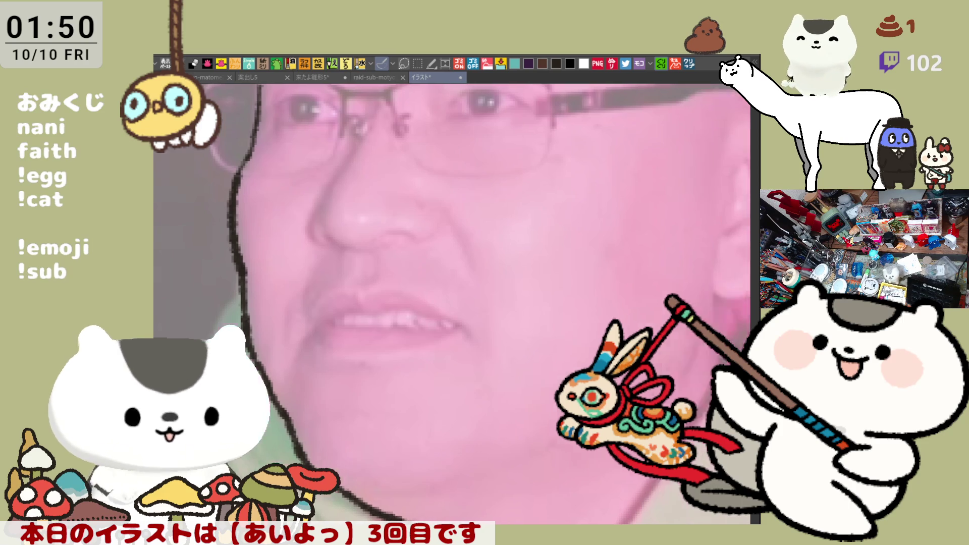
pyautogui.hscroll(3, 455, 303)
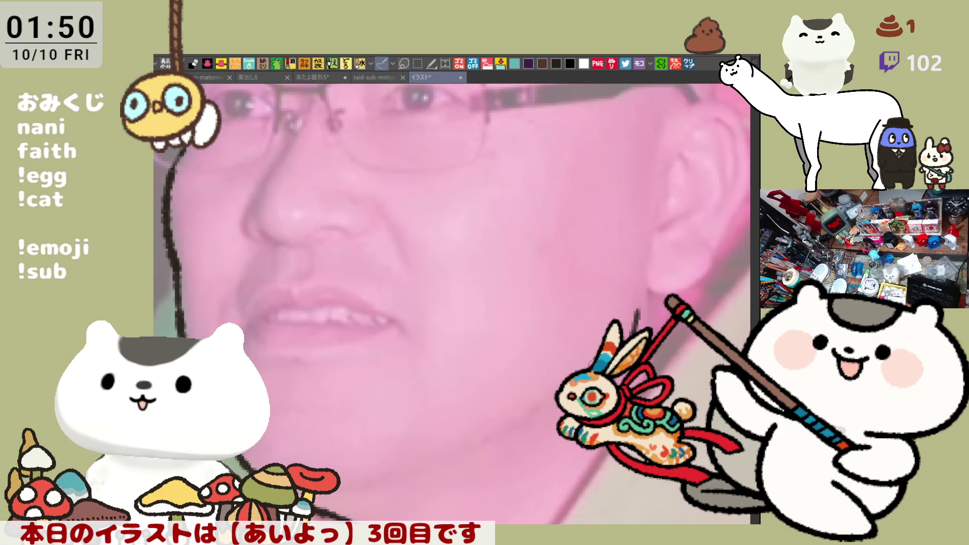
pyautogui.scroll(-2, 550, 400)
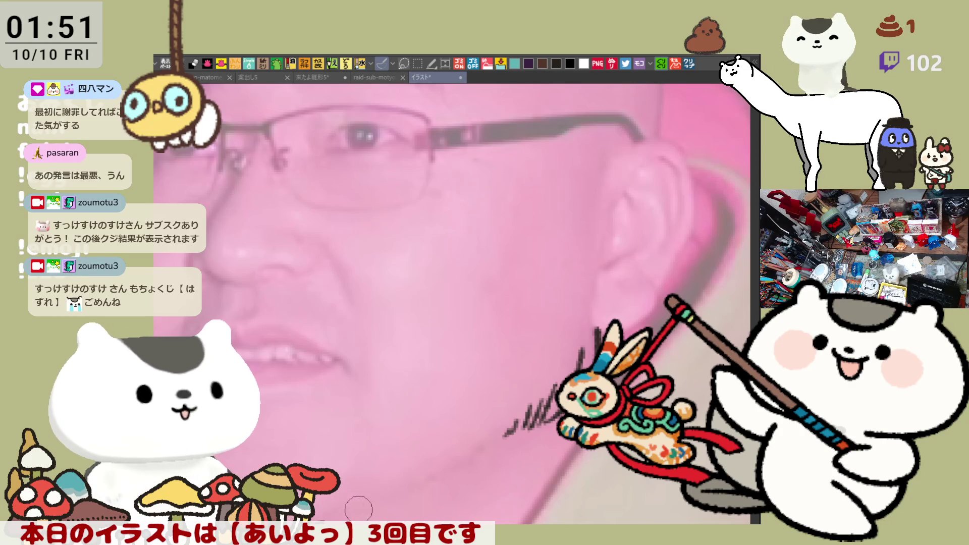
# Add short hatching below the jaw, mirror the canvas view, and start the back of the ear's outline.
pyautogui.moveTo(433, 476); pyautogui.dragTo(493, 451)
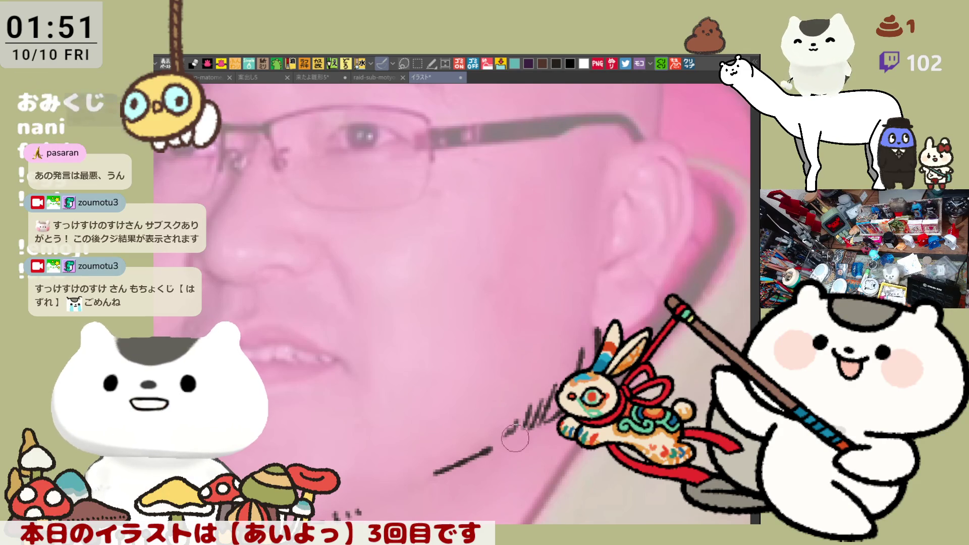
pyautogui.press('h')
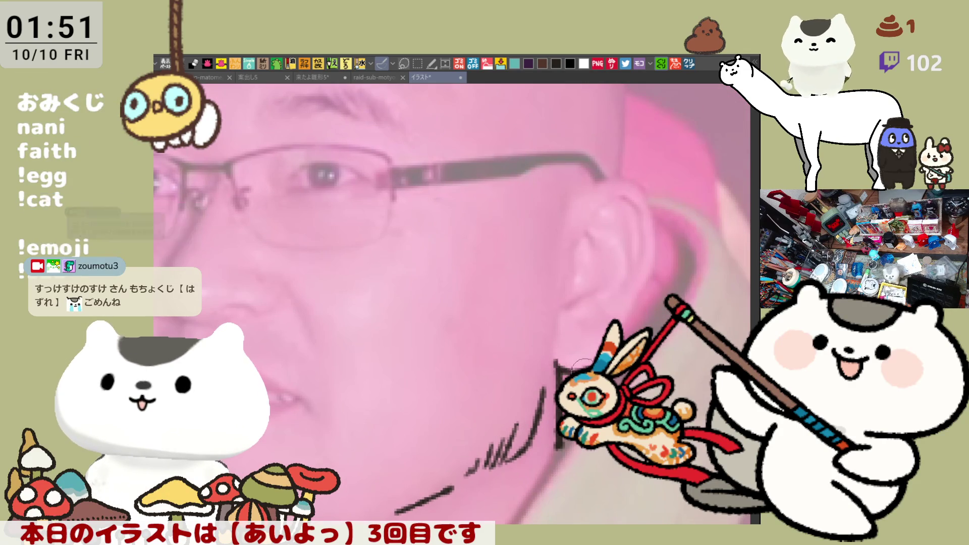
pyautogui.scroll(2, 468, 394)
pyautogui.moveTo(341, 196); pyautogui.dragTo(318, 246)
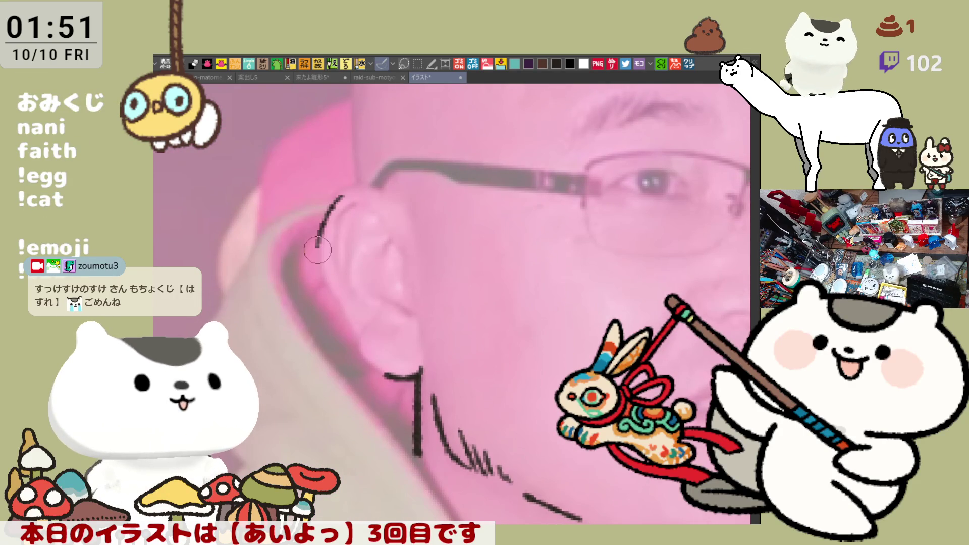
# Ink the ear's outer contour, top curve, inner fold and right edge.
pyautogui.moveTo(327, 284); pyautogui.dragTo(358, 348)
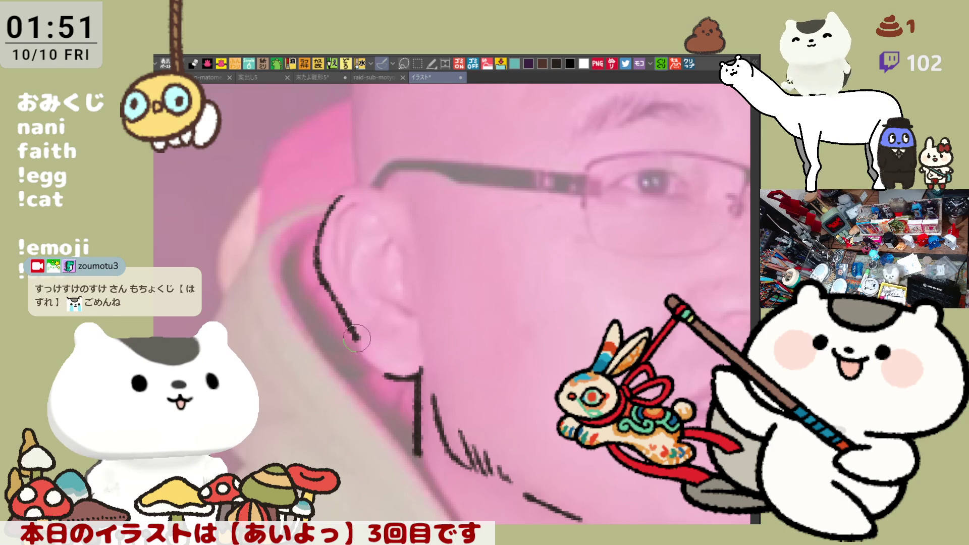
pyautogui.moveTo(342, 195); pyautogui.dragTo(410, 214)
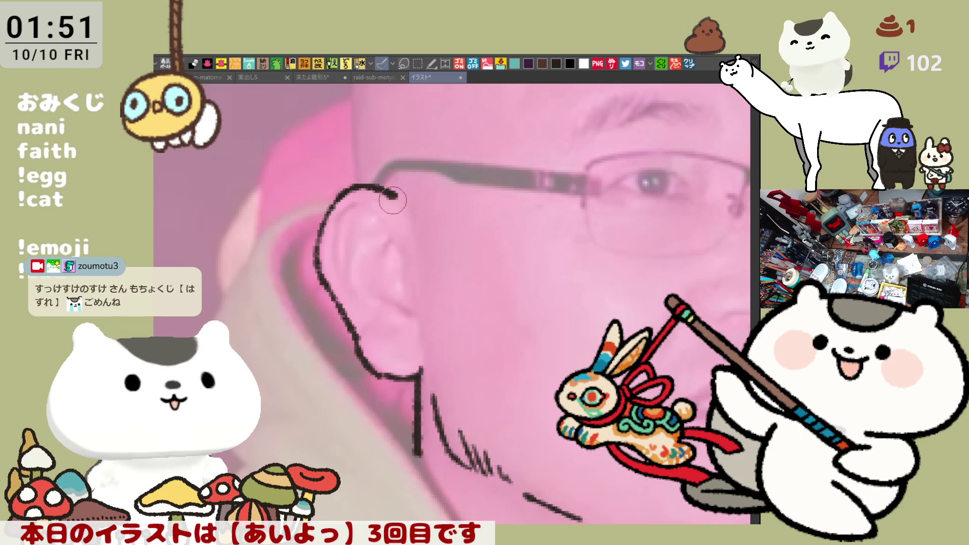
pyautogui.moveTo(349, 205); pyautogui.dragTo(413, 269)
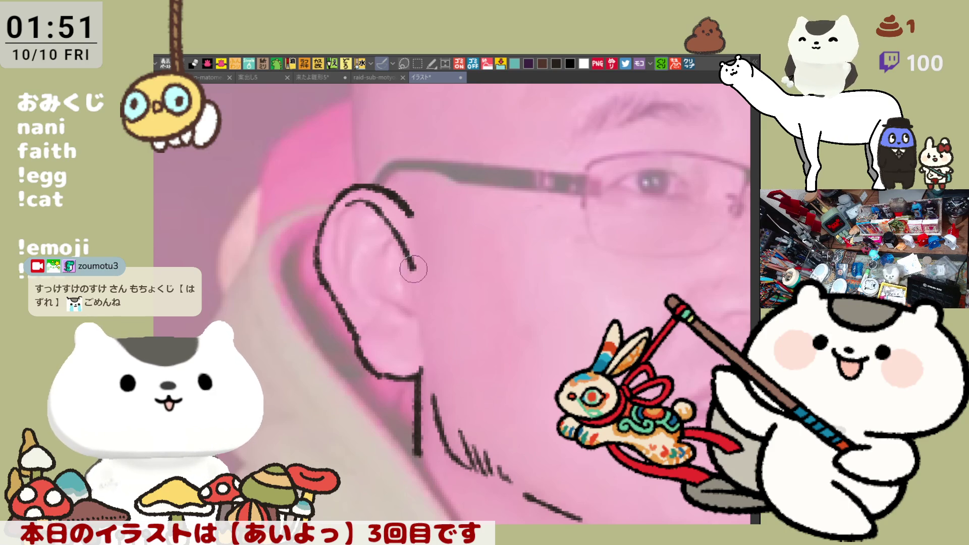
pyautogui.moveTo(394, 240)
pyautogui.mouseDown()
pyautogui.moveTo(367, 269)
pyautogui.moveTo(407, 303)
pyautogui.mouseUp()
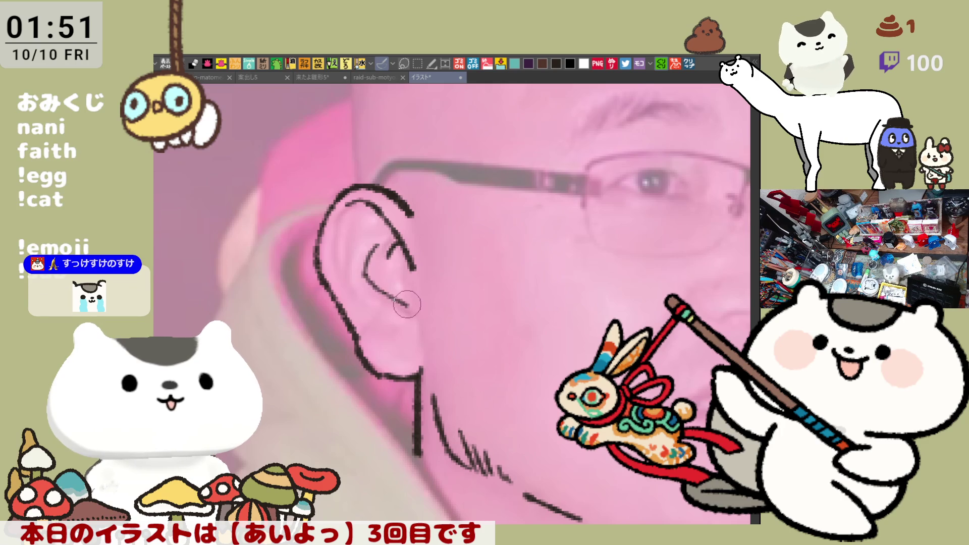
pyautogui.moveTo(415, 266); pyautogui.dragTo(421, 322)
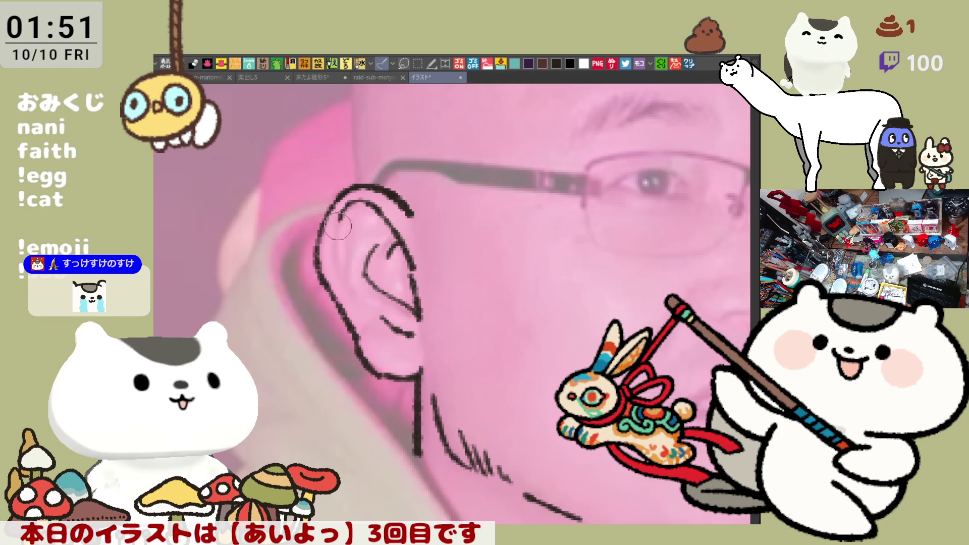
# Add short fold lines inside the ear and shift the view toward the glasses arm.
pyautogui.moveTo(350, 250); pyautogui.dragTo(353, 285)
pyautogui.moveTo(357, 212); pyautogui.dragTo(352, 254)
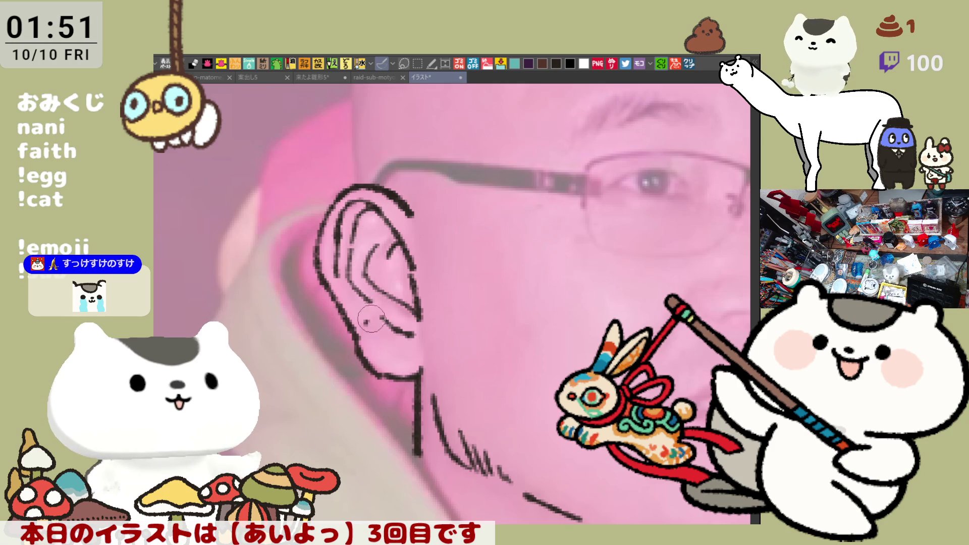
pyautogui.moveTo(442, 338); pyautogui.dragTo(394, 363)
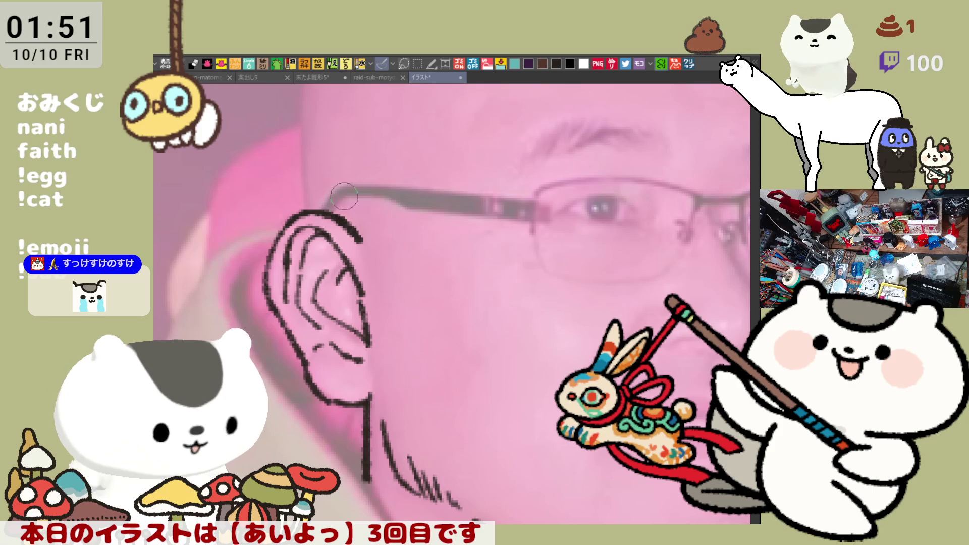
# Trace the glasses arm from the ear top to the hinge, including its top edge.
pyautogui.moveTo(334, 201); pyautogui.dragTo(395, 203)
pyautogui.hotkey('ctrl', 'z')
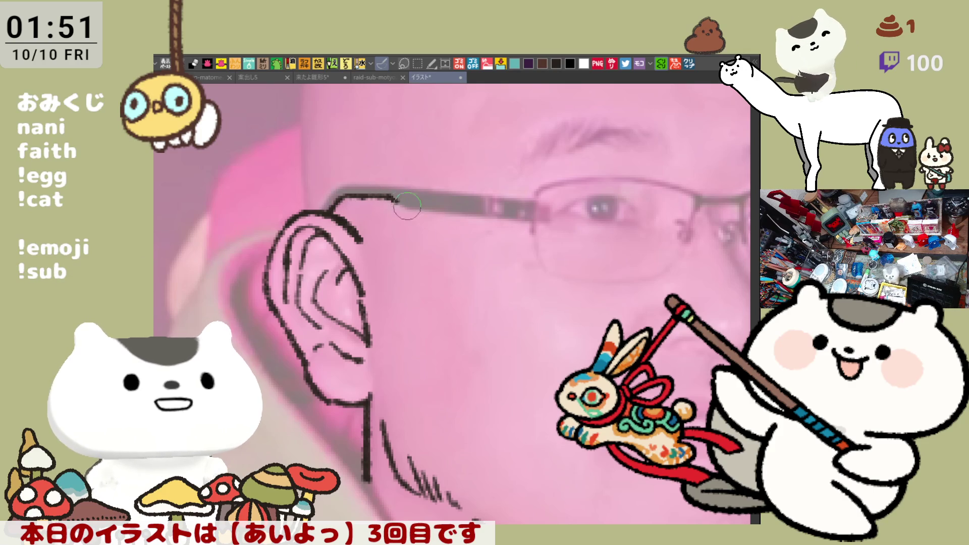
pyautogui.moveTo(412, 212); pyautogui.dragTo(523, 226)
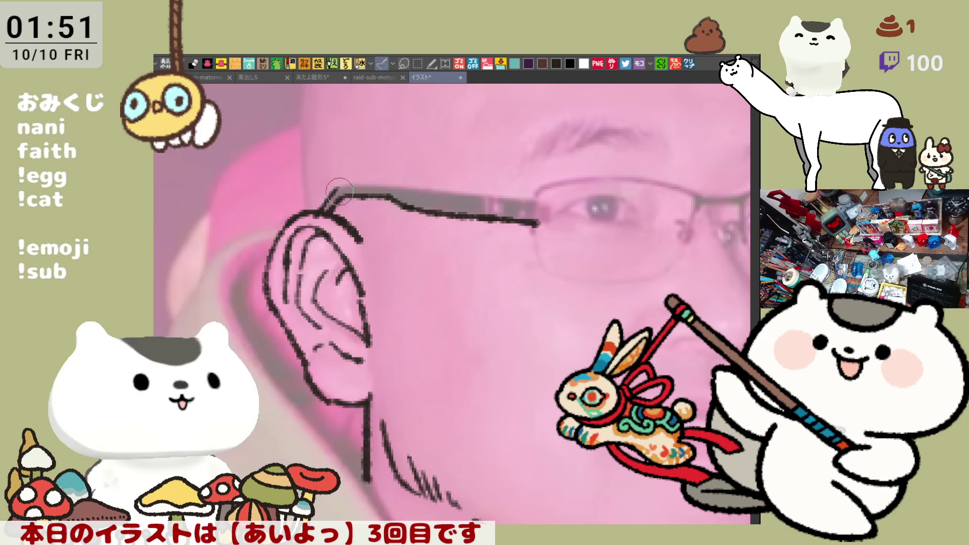
pyautogui.moveTo(318, 211); pyautogui.dragTo(335, 187)
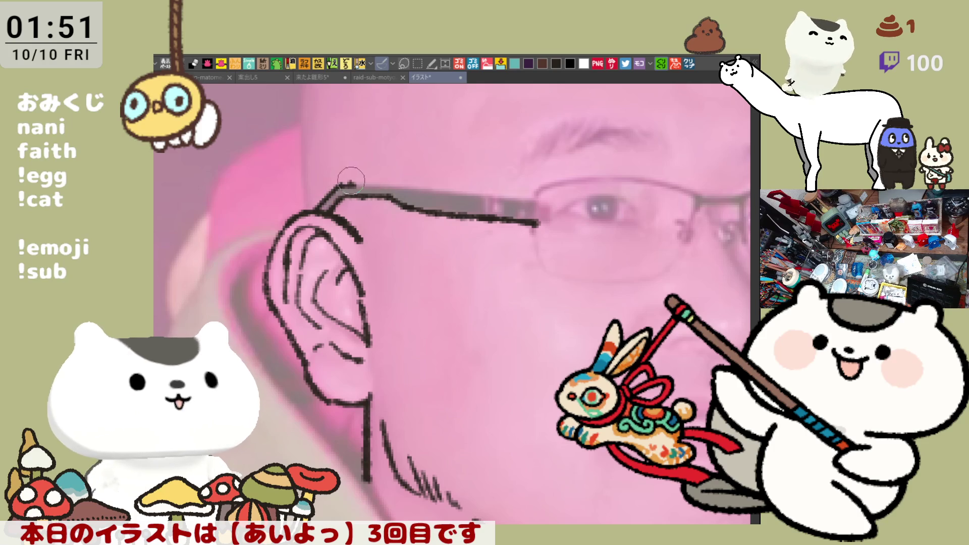
pyautogui.moveTo(358, 182); pyautogui.dragTo(438, 192)
# Bolden the arm's edges, draw the frame edge down from the hinge, and flip the canvas back.
pyautogui.moveTo(336, 184); pyautogui.dragTo(534, 186)
pyautogui.moveTo(485, 216); pyautogui.dragTo(540, 224)
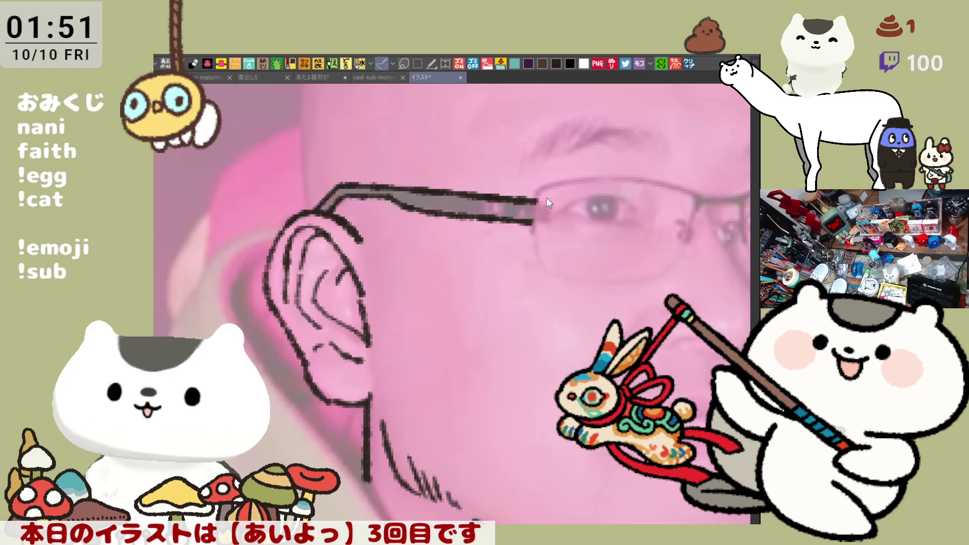
pyautogui.moveTo(545, 186); pyautogui.dragTo(534, 254)
pyautogui.hotkey('ctrl', 'z')
pyautogui.moveTo(546, 185); pyautogui.dragTo(534, 250)
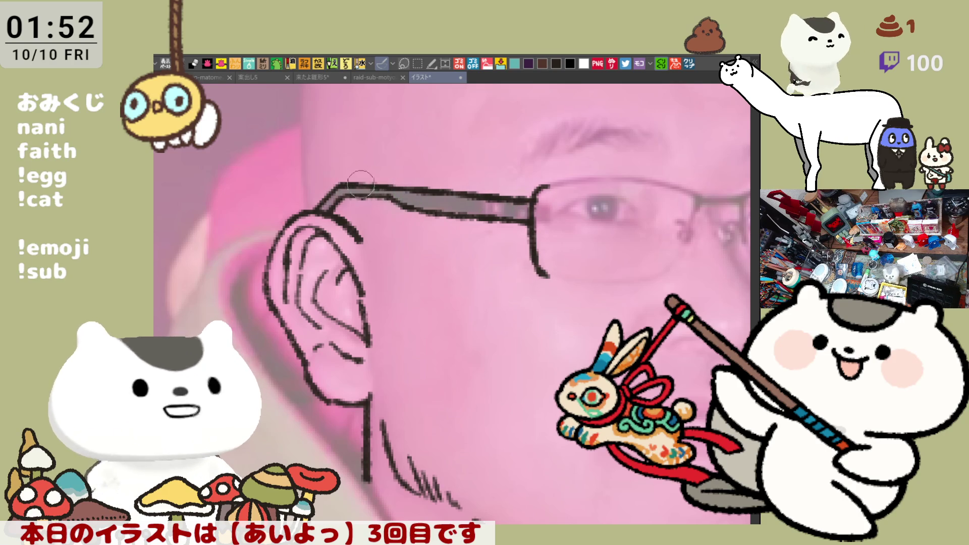
pyautogui.scroll(-1, 361, 184)
pyautogui.press('h')
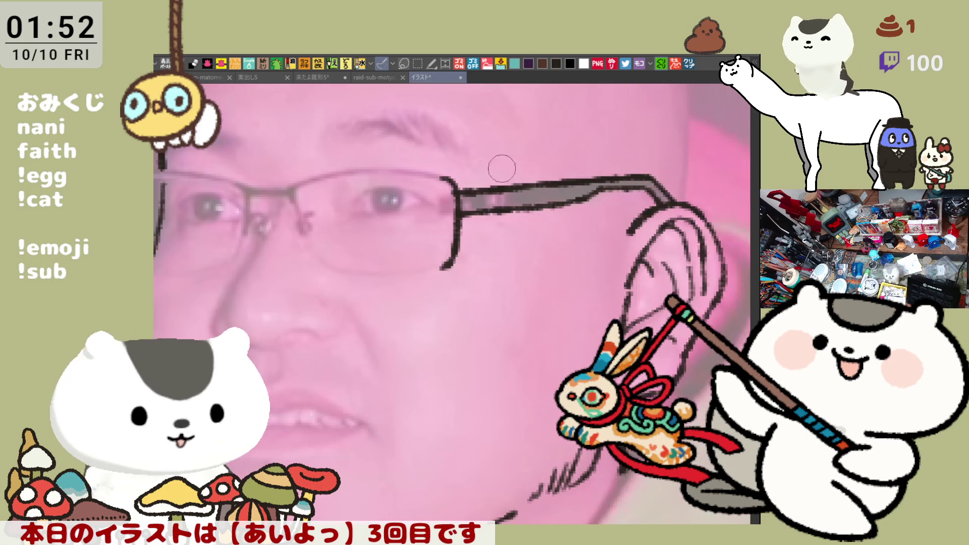
pyautogui.hscroll(-3, 502, 168)
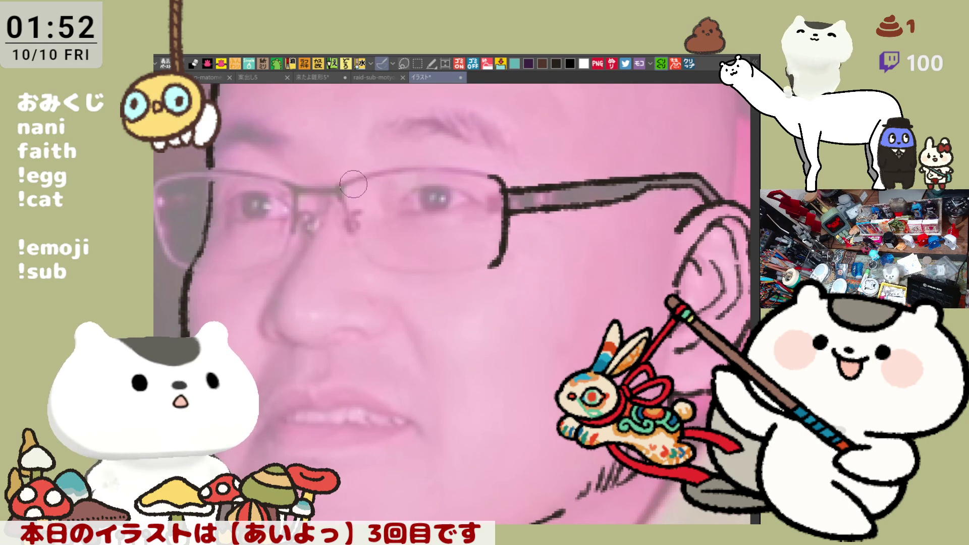
# Ink the near lens frame's side, bottom, top and nose-side edges, undoing one overlong stroke.
pyautogui.moveTo(345, 185); pyautogui.dragTo(352, 241)
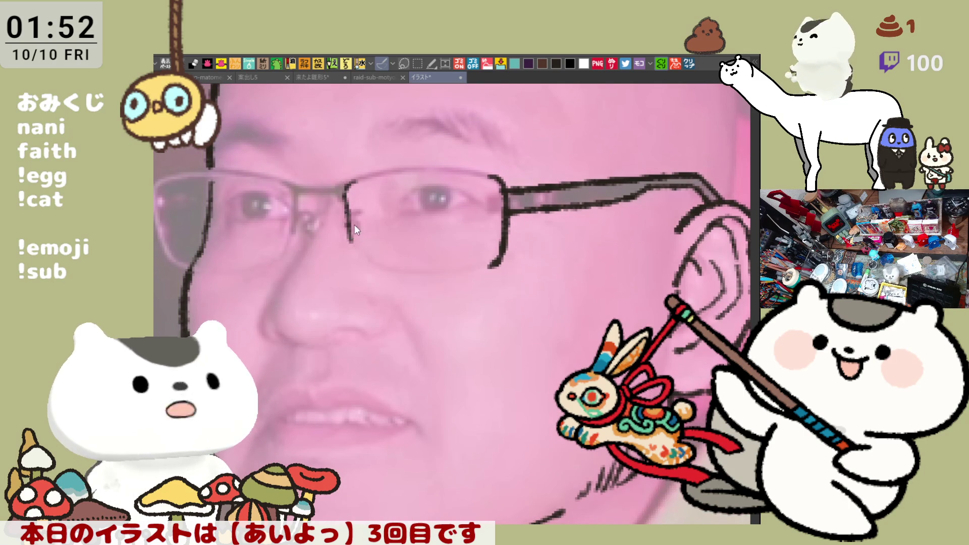
pyautogui.hotkey('ctrl', 'z')
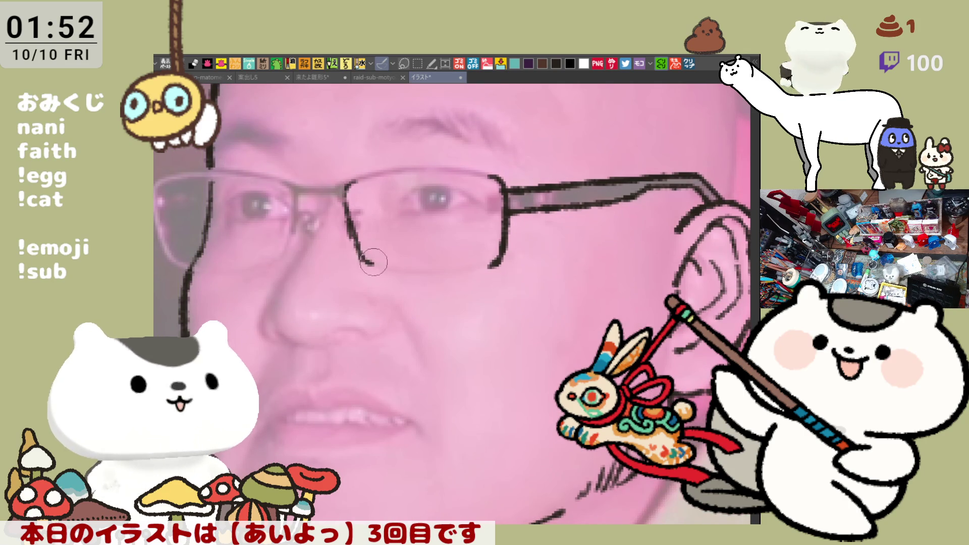
pyautogui.moveTo(345, 184)
pyautogui.mouseDown()
pyautogui.moveTo(350, 229)
pyautogui.moveTo(380, 260)
pyautogui.moveTo(498, 267)
pyautogui.mouseUp()
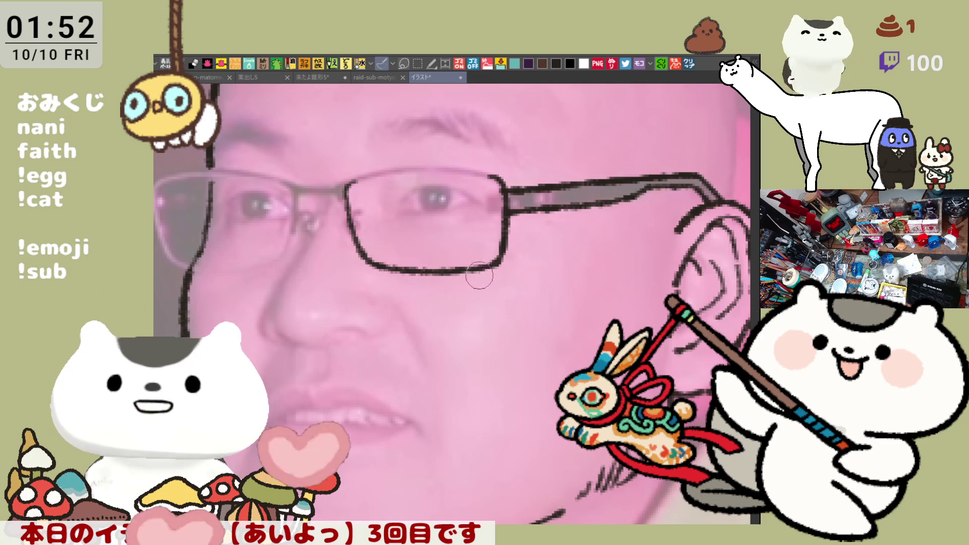
pyautogui.moveTo(504, 250); pyautogui.dragTo(489, 261)
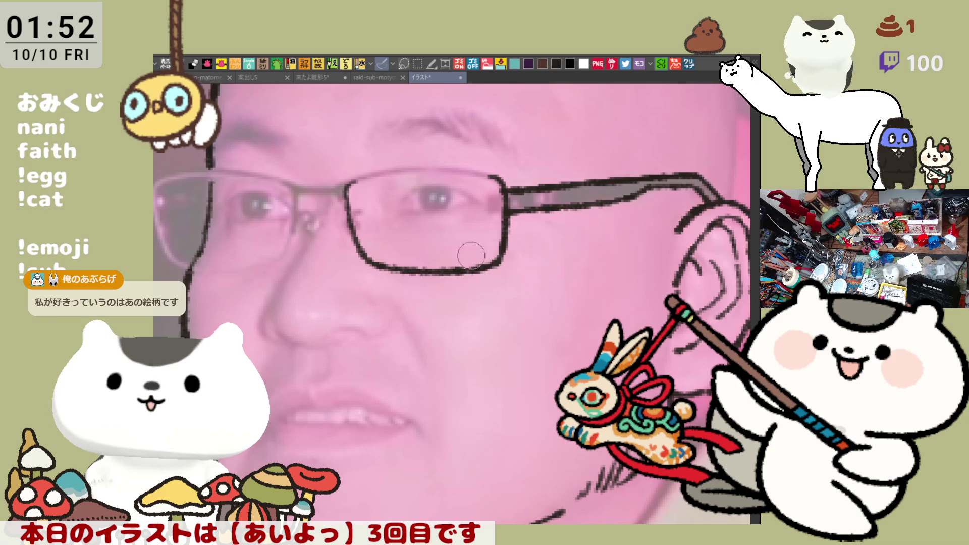
pyautogui.moveTo(347, 183); pyautogui.dragTo(506, 181)
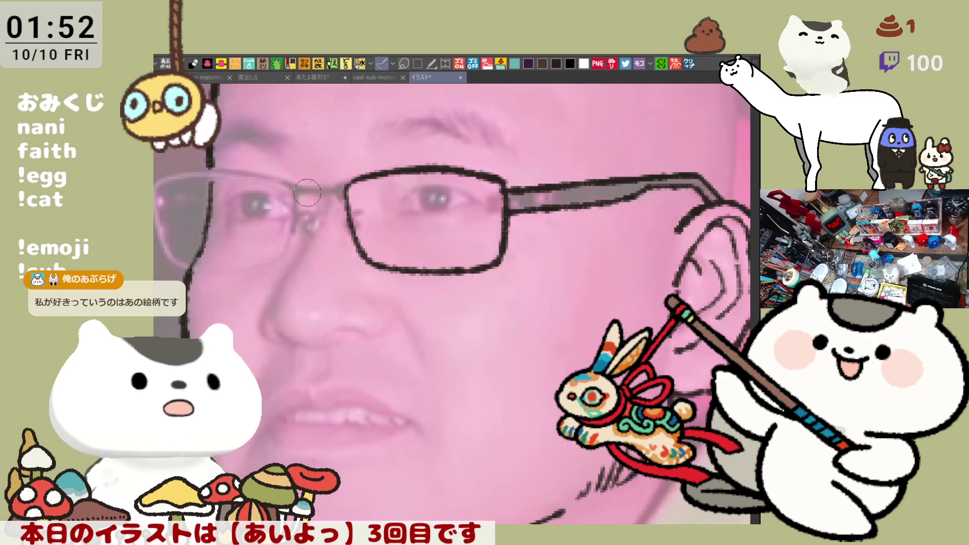
pyautogui.moveTo(281, 181)
pyautogui.mouseDown()
pyautogui.moveTo(290, 228)
pyautogui.moveTo(322, 192)
pyautogui.moveTo(340, 190)
pyautogui.mouseUp()
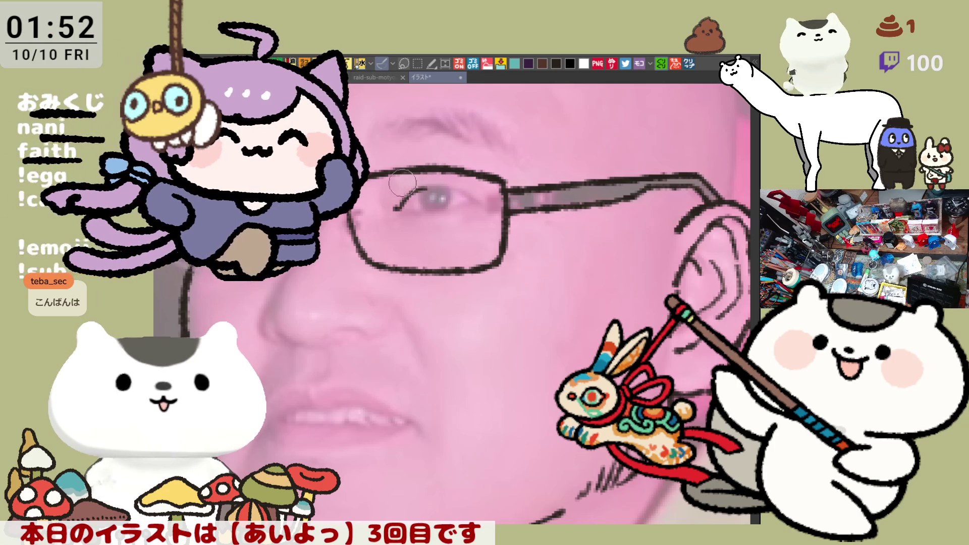
# Ink the upper eyelid behind the near lens and start the far eye's eyelid.
pyautogui.moveTo(395, 209)
pyautogui.mouseDown()
pyautogui.moveTo(416, 190)
pyautogui.moveTo(470, 199)
pyautogui.mouseUp()
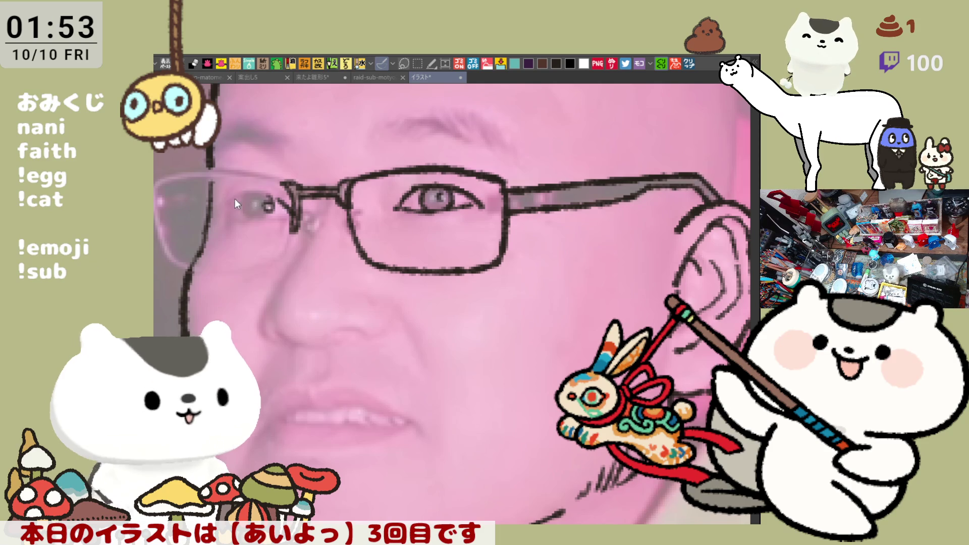
pyautogui.moveTo(227, 203)
pyautogui.mouseDown()
pyautogui.moveTo(278, 194)
pyautogui.moveTo(230, 215)
pyautogui.moveTo(267, 221)
pyautogui.mouseUp()
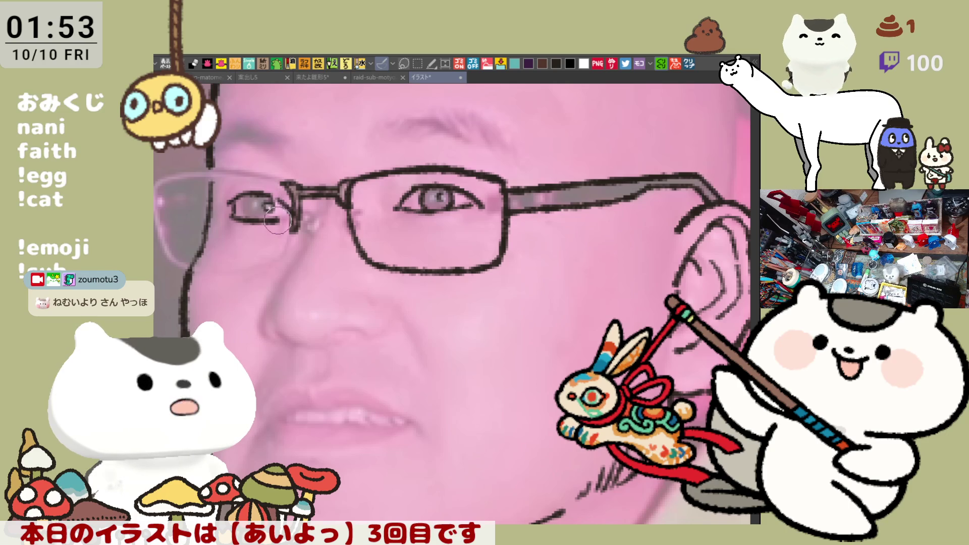
# Redo the far eye's eyelid lines, darken them, and define its iris and pupil.
pyautogui.hotkey('ctrl', 'z')
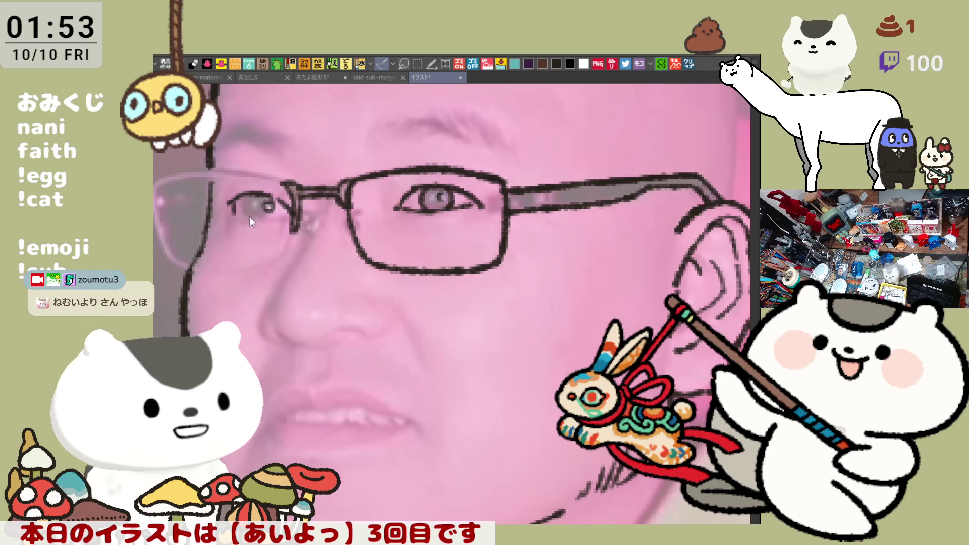
pyautogui.moveTo(234, 204)
pyautogui.mouseDown()
pyautogui.moveTo(233, 215)
pyautogui.moveTo(280, 216)
pyautogui.mouseUp()
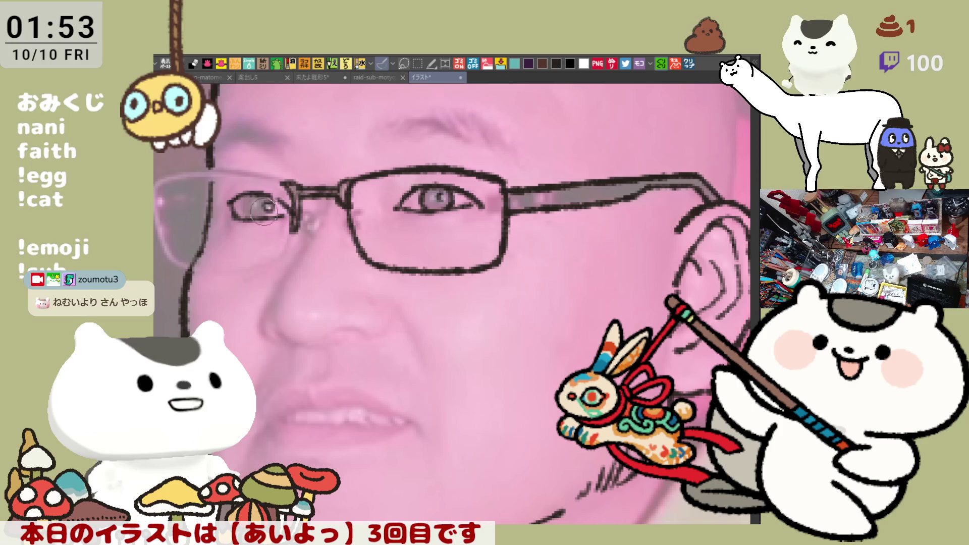
pyautogui.moveTo(258, 212); pyautogui.dragTo(279, 204)
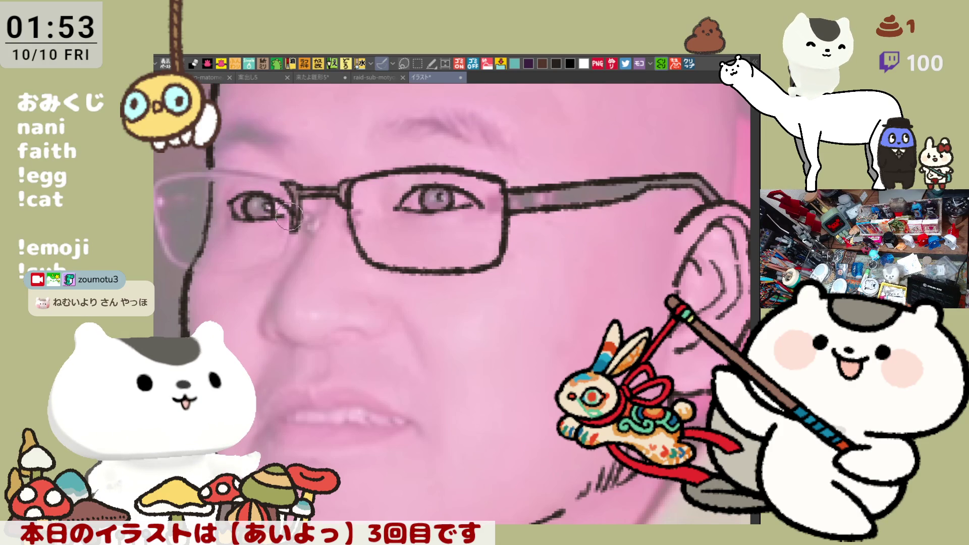
pyautogui.moveTo(291, 220); pyautogui.dragTo(272, 219)
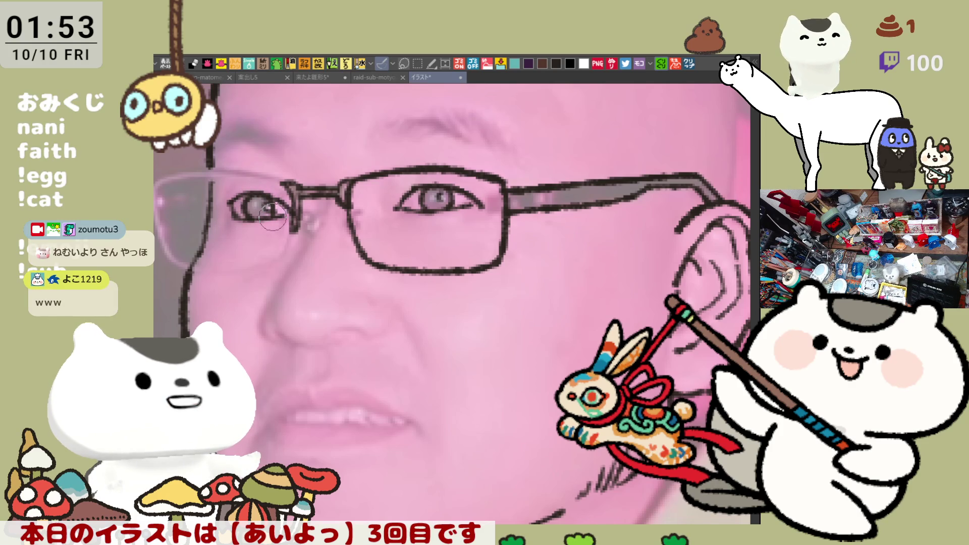